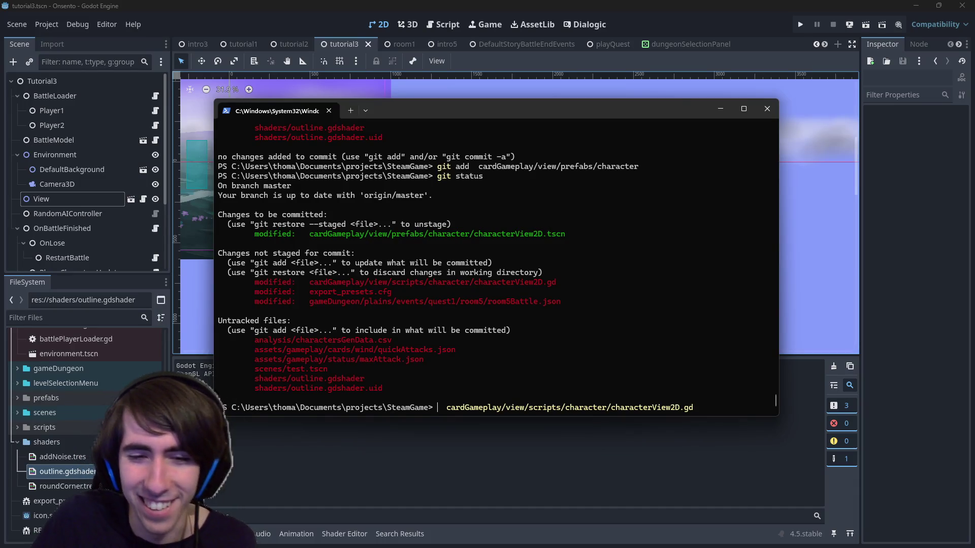
# Step: Stage characterView2D.gd with git add and check the staged files with git status
pyautogui.write('git add')
pyautogui.press('Return')
pyautogui.write('git status')
pyautogui.press('Return')
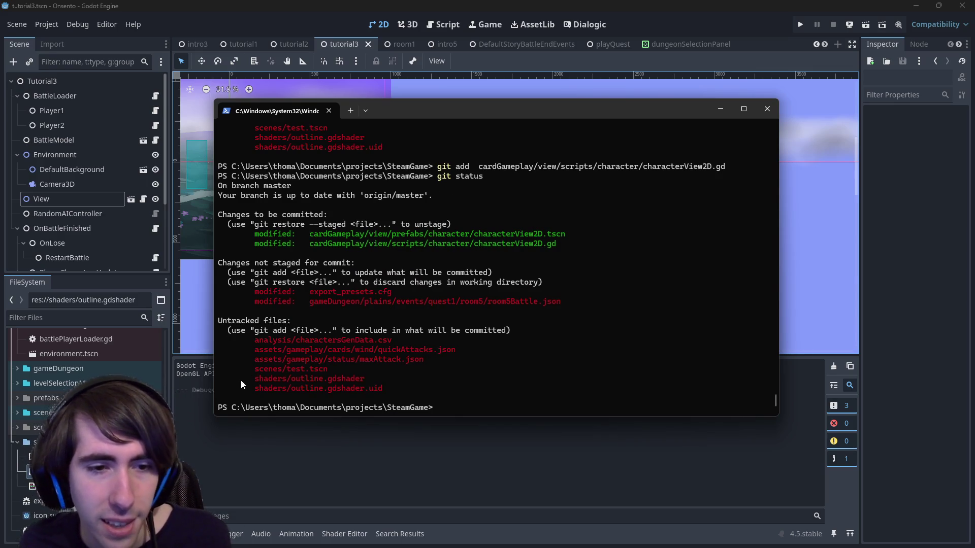
# Step: Run the copied outline shader path with a wildcard, re-check git status, and return to Godot
pyautogui.moveTo(241, 380)
pyautogui.mouseDown()
pyautogui.moveTo(369, 388)
pyautogui.moveTo(366, 378)
pyautogui.mouseUp()
pyautogui.rightClick(367, 379)
pyautogui.write('shaders/outline.gdshader')
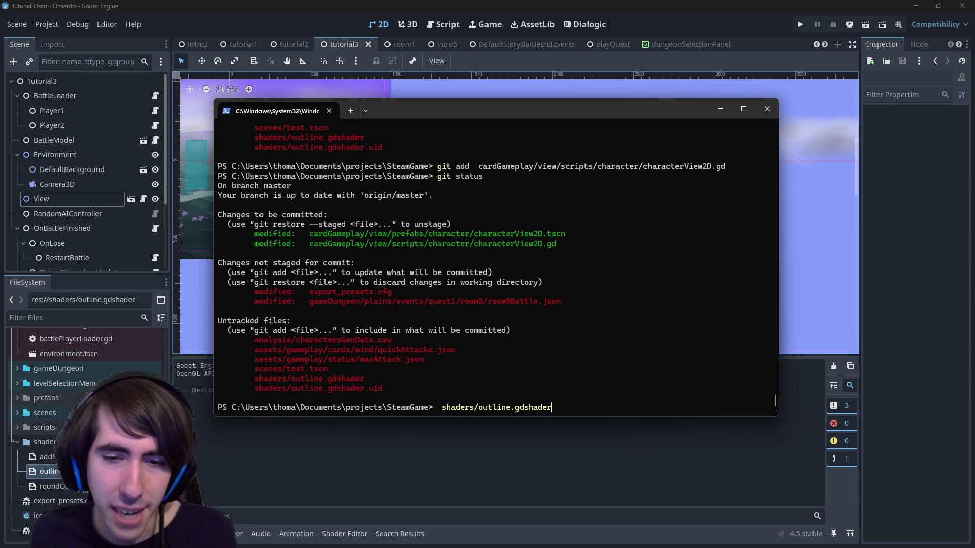
pyautogui.write('*')
pyautogui.press('Return')
pyautogui.press('Up')
pyautogui.press('Up')
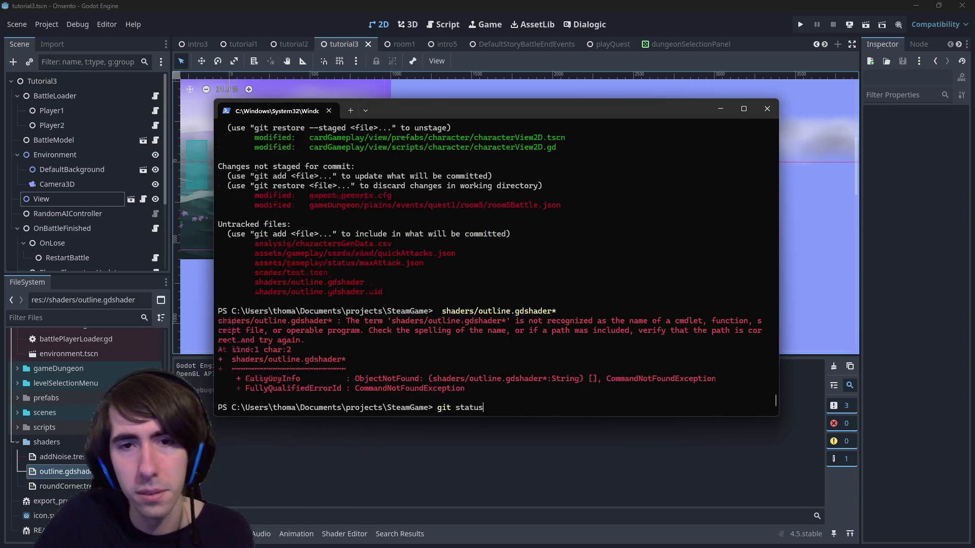
pyautogui.press('Return')
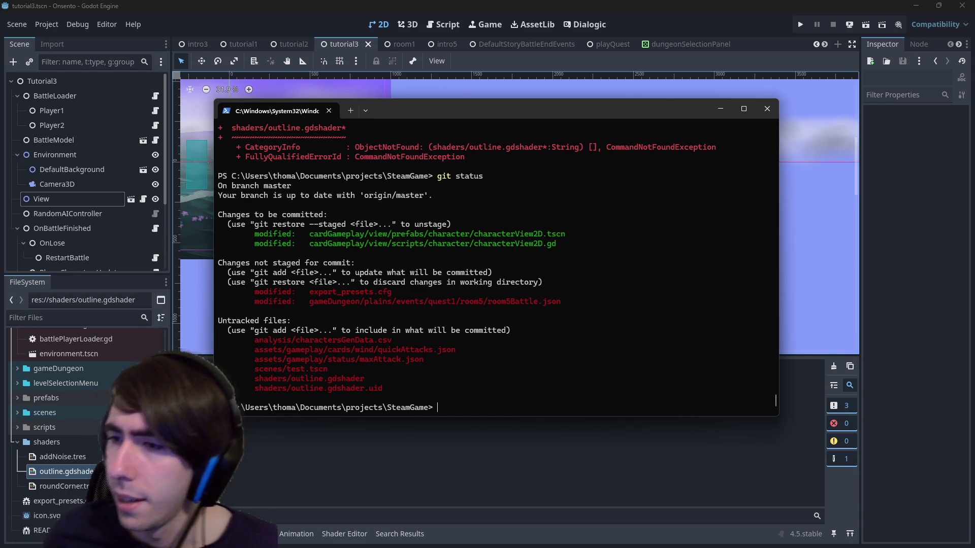
pyautogui.click(425, 32)
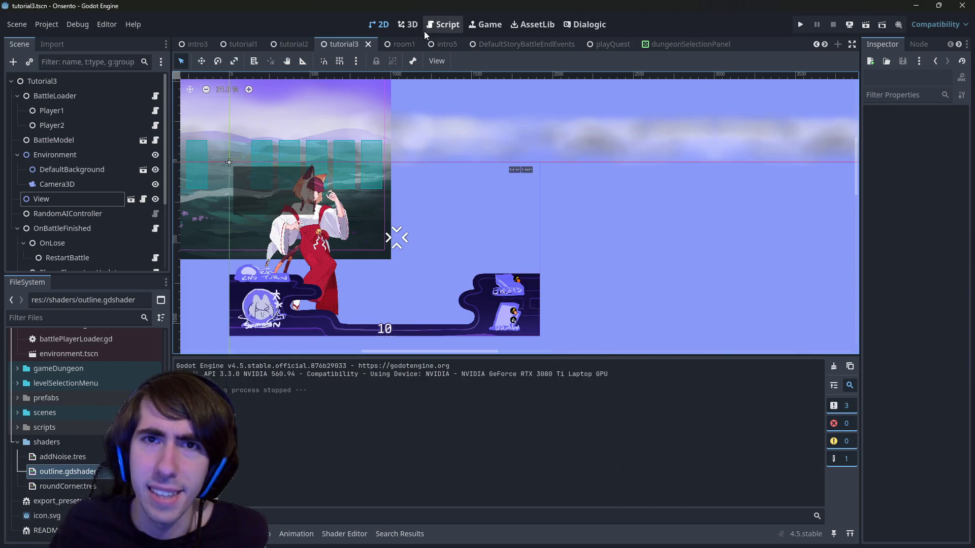
# Step: Open characterView2D, widen the Inspector, and select SubViewport to view its size and render settings
pyautogui.scroll(-10, 340, 47)
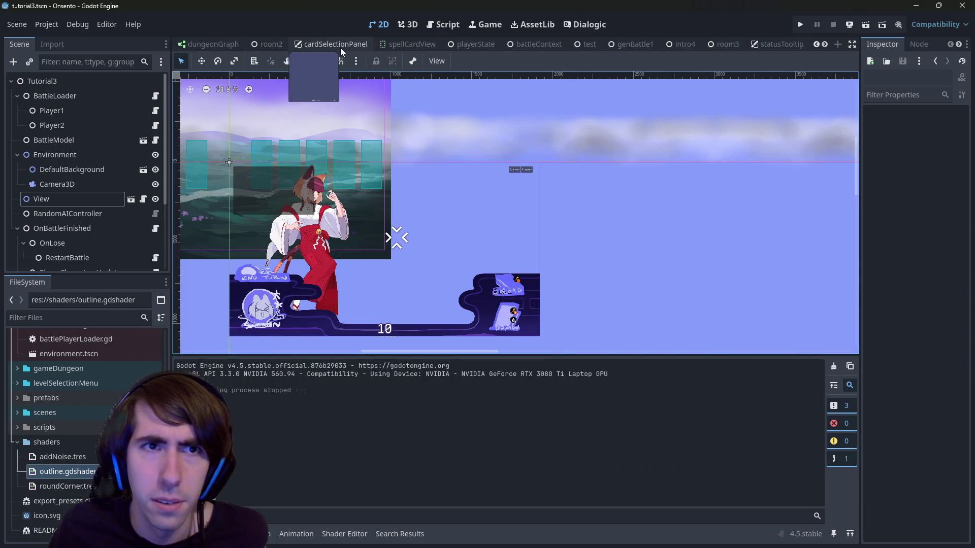
pyautogui.scroll(-5, 425, 47)
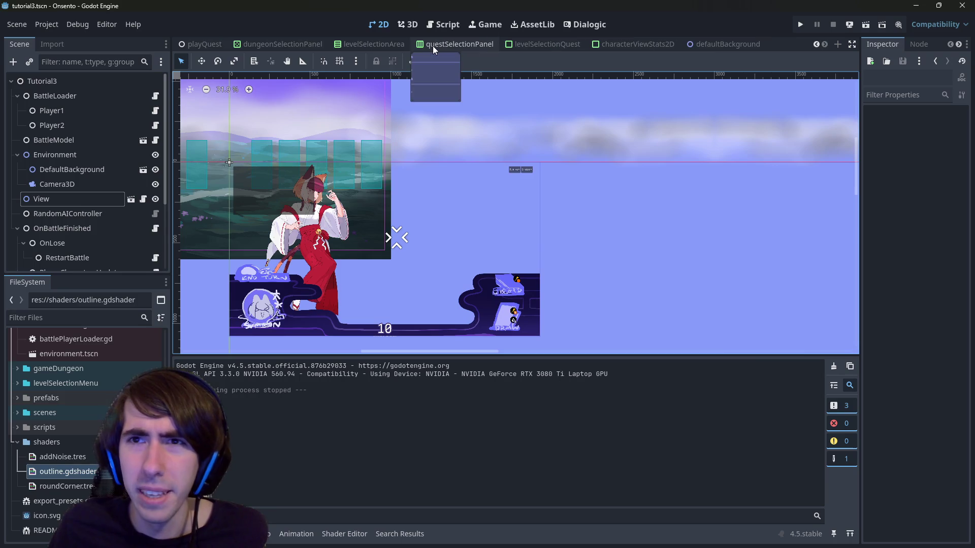
pyautogui.scroll(-5, 326, 44)
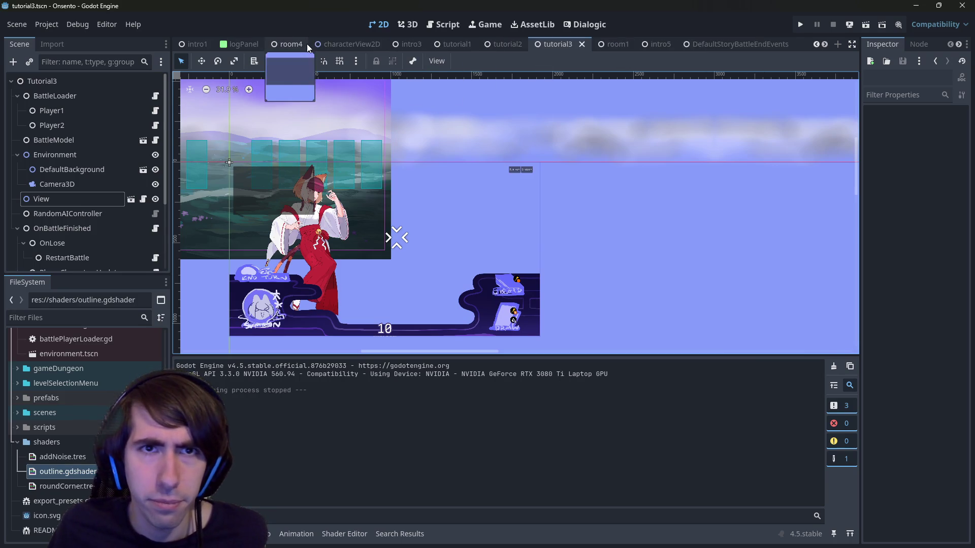
pyautogui.click(348, 44)
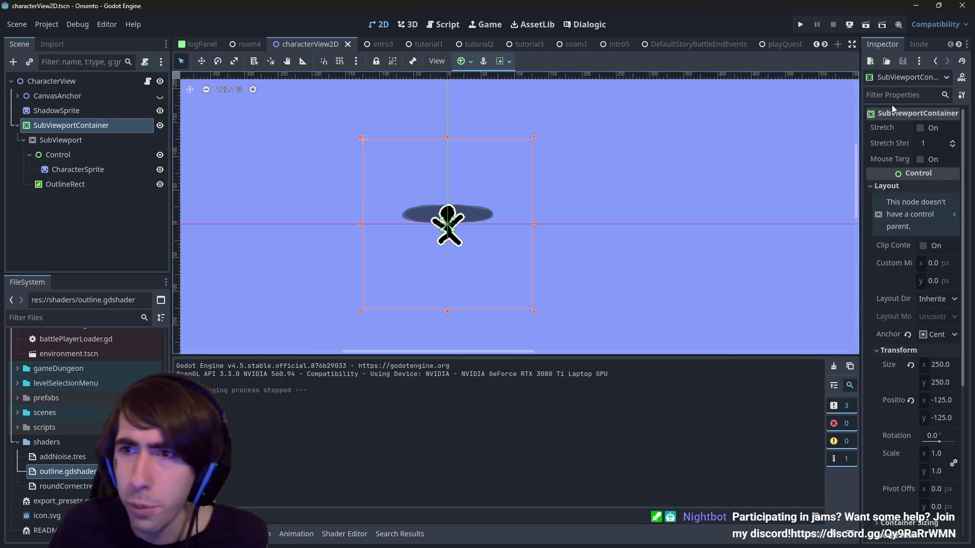
pyautogui.moveTo(860, 116); pyautogui.dragTo(680, 139)
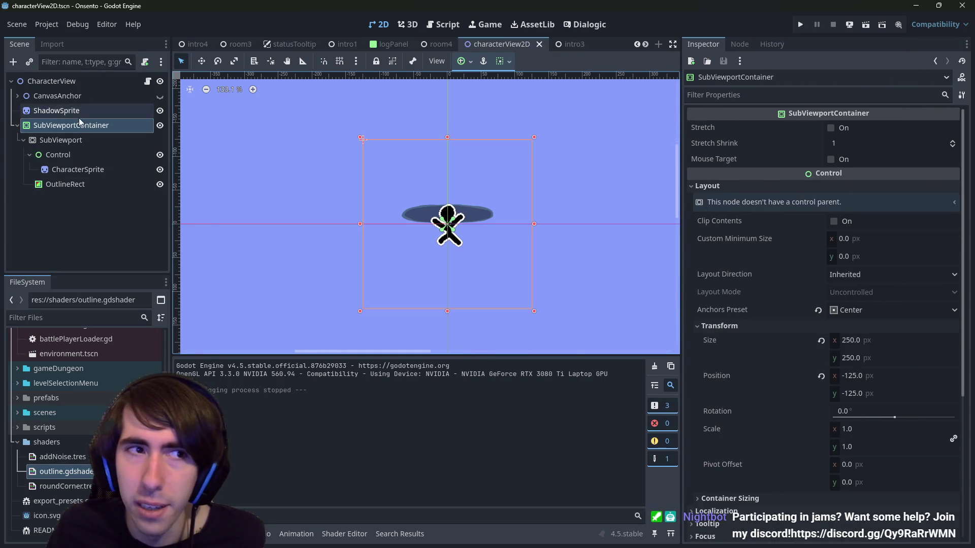
pyautogui.click(79, 117)
pyautogui.click(88, 126)
pyautogui.click(106, 140)
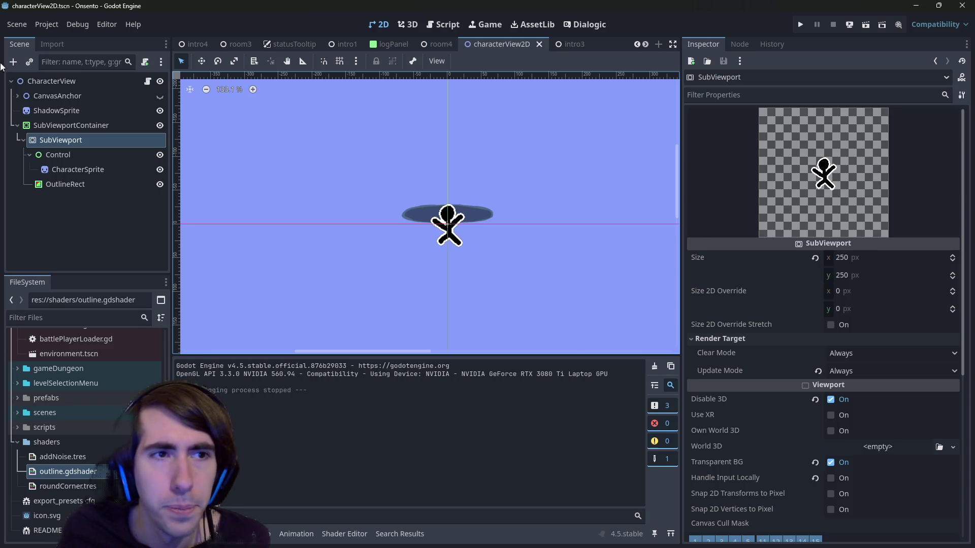
pyautogui.click(456, 24)
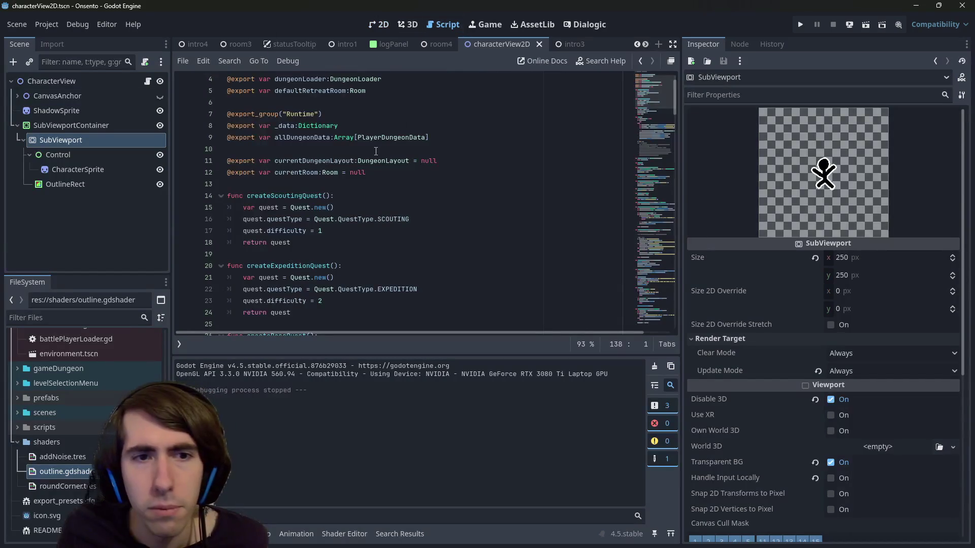
pyautogui.scroll(1, 375, 151)
pyautogui.click(381, 25)
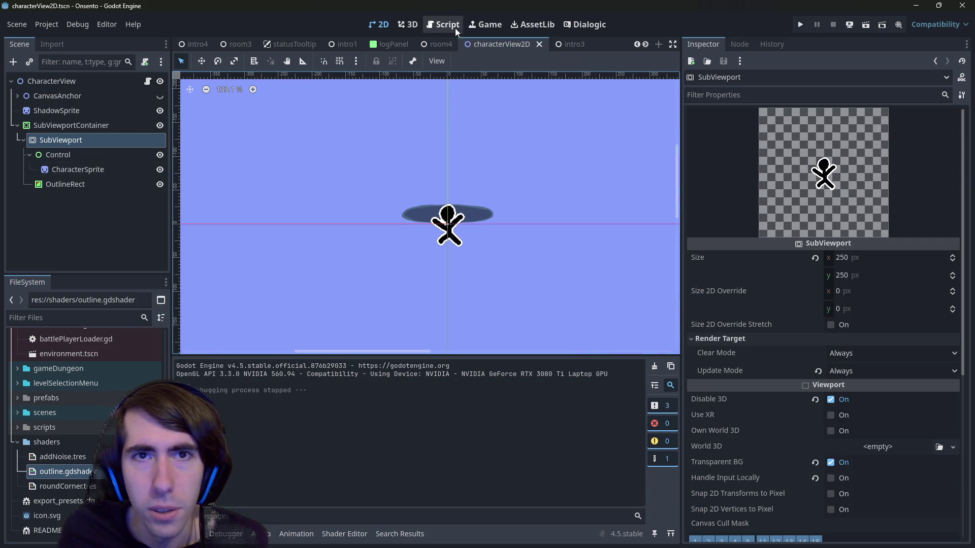
pyautogui.click(126, 183)
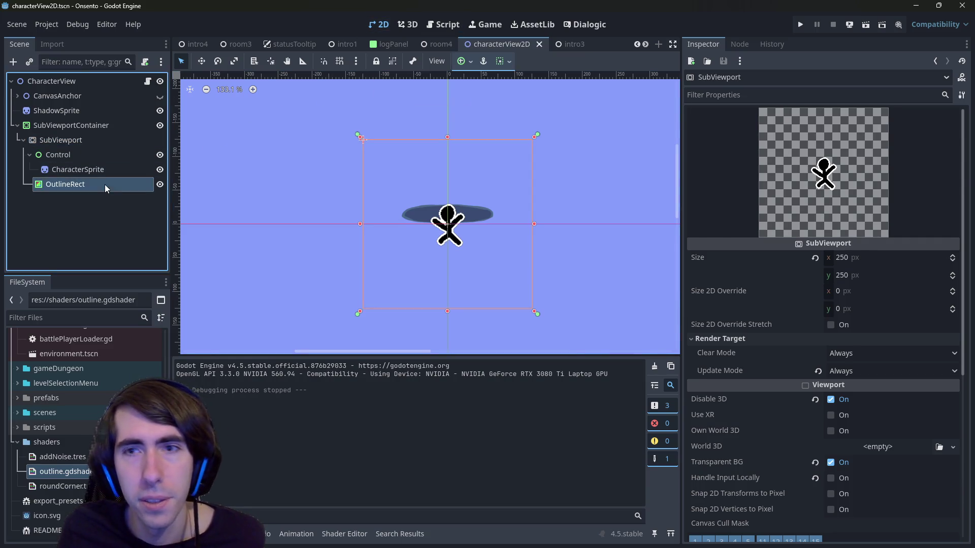
pyautogui.scroll(-5, 864, 349)
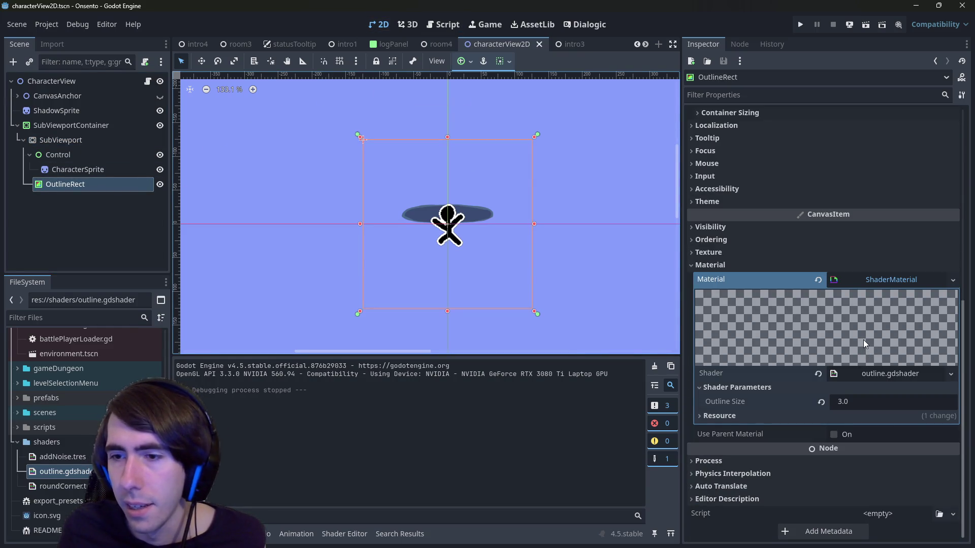
pyautogui.click(803, 416)
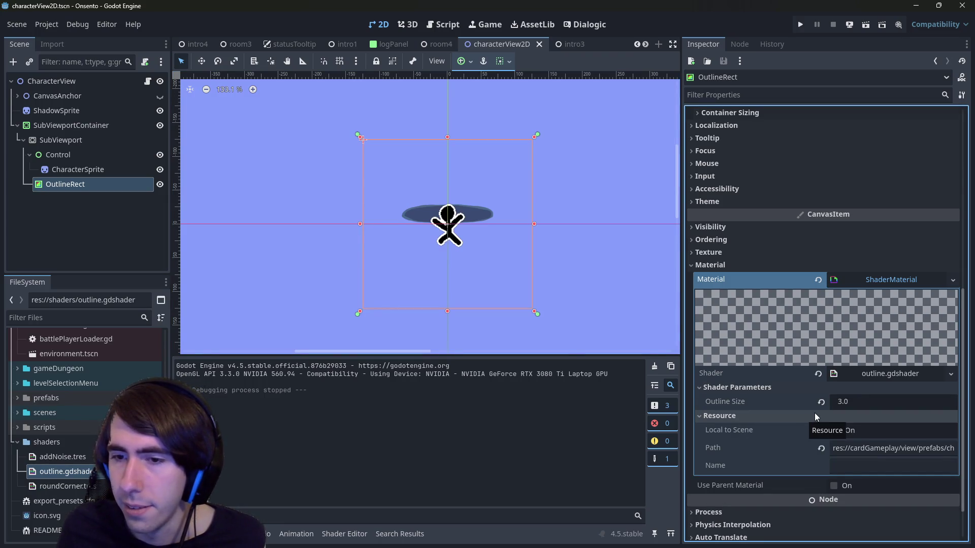
pyautogui.click(788, 415)
pyautogui.scroll(6, 789, 414)
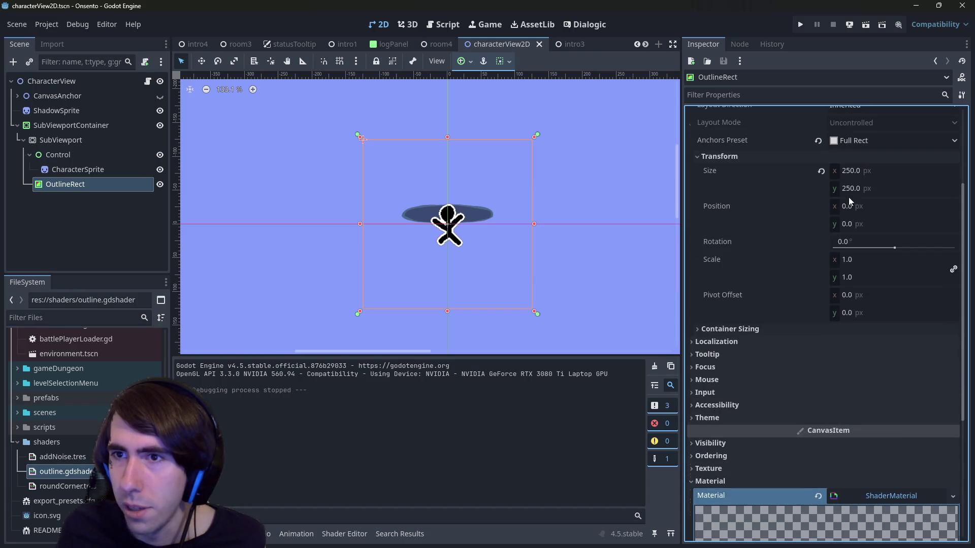
pyautogui.click(863, 128)
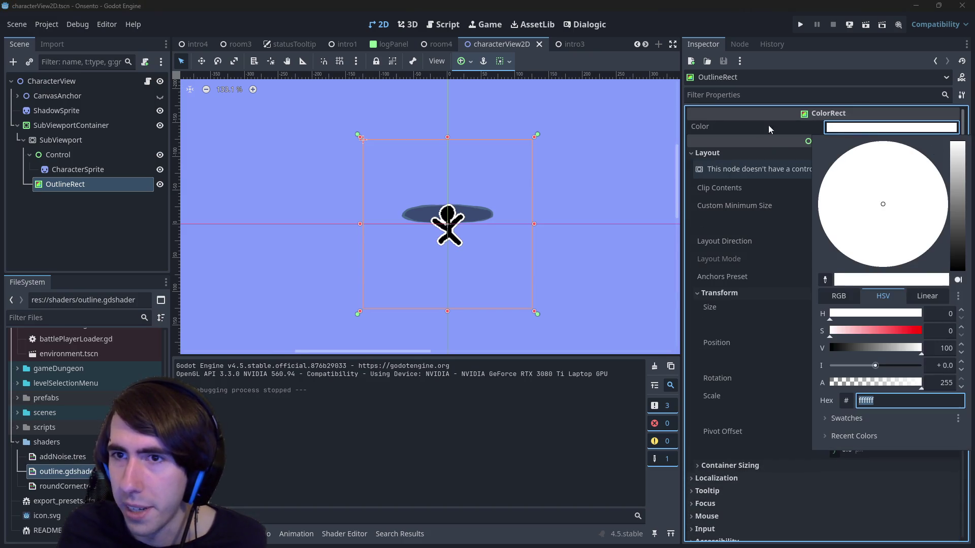
pyautogui.click(756, 124)
pyautogui.click(94, 83)
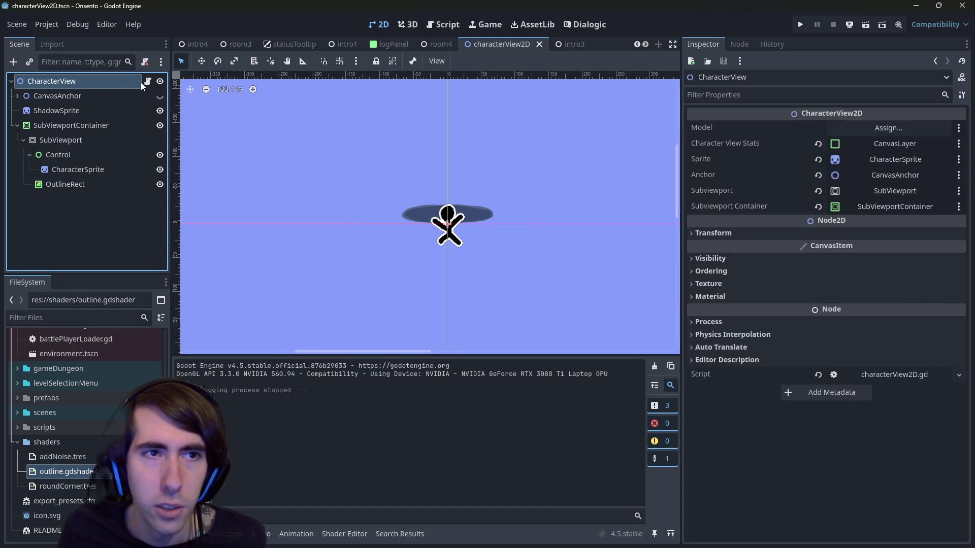
pyautogui.click(147, 81)
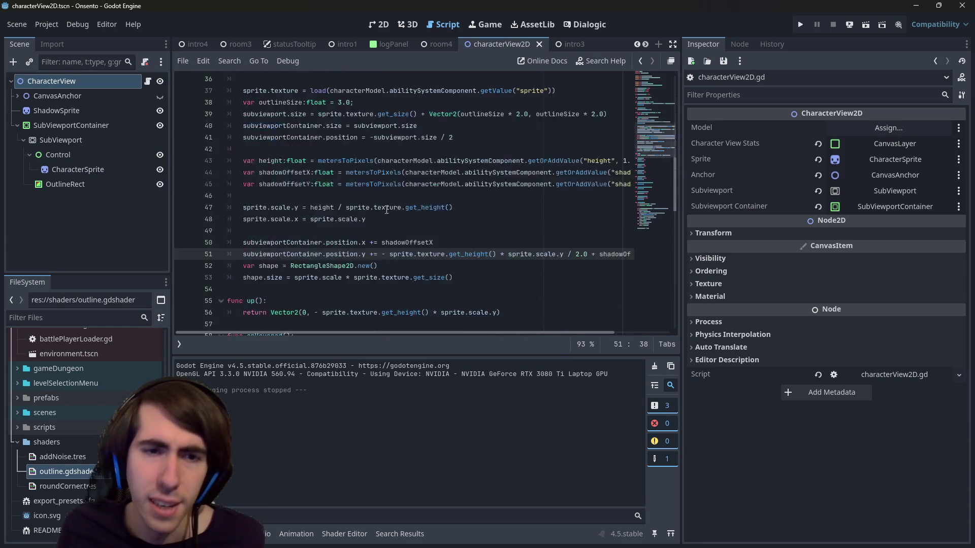
pyautogui.scroll(-7, 387, 209)
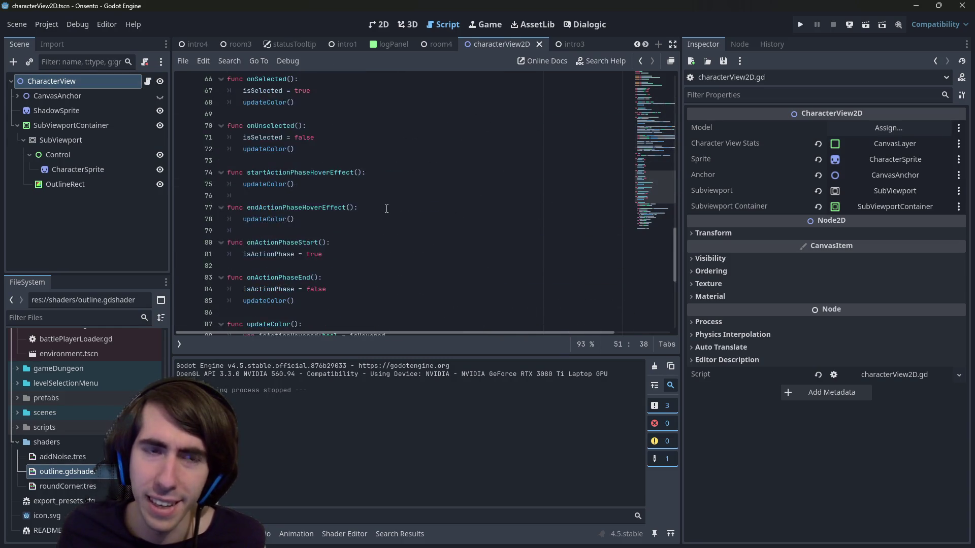
pyautogui.scroll(7, 386, 209)
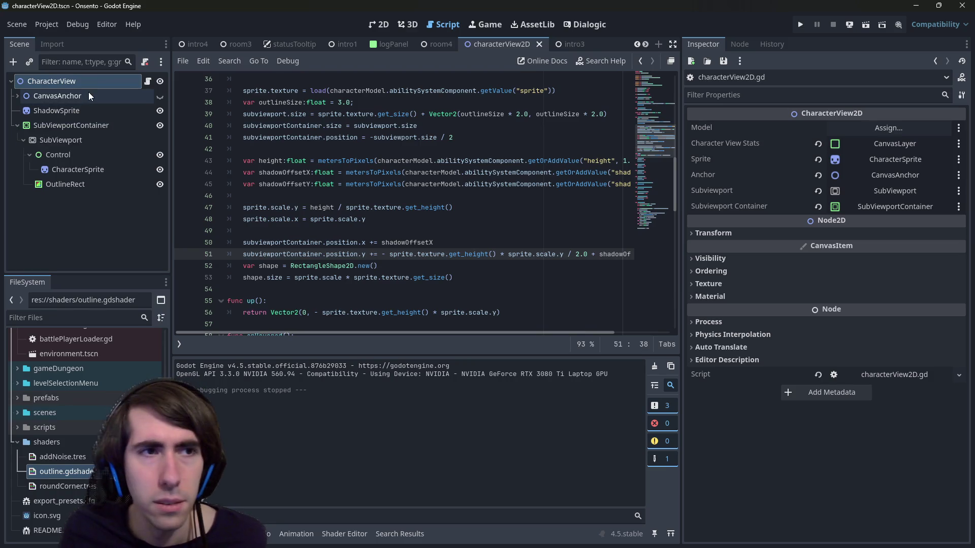
pyautogui.scroll(1, 345, 186)
pyautogui.scroll(-4, 345, 186)
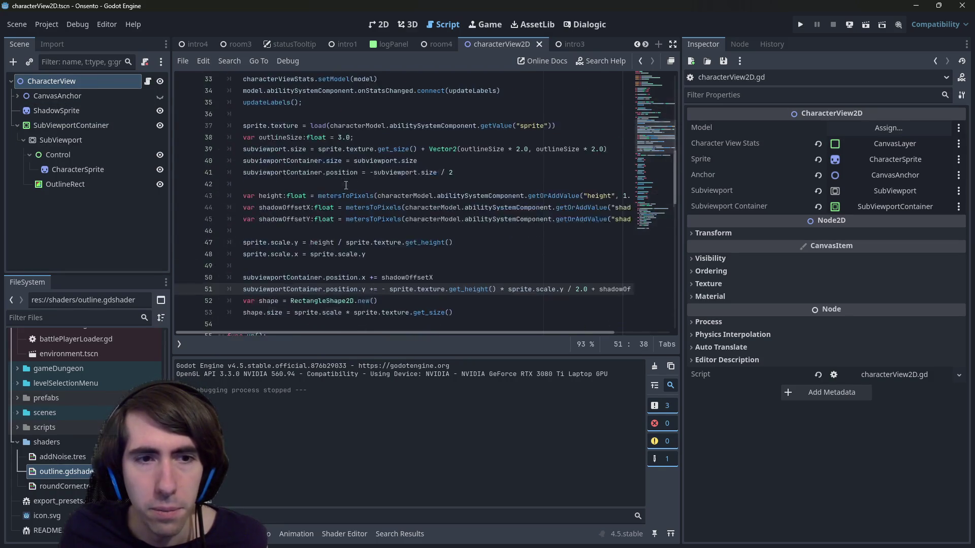
pyautogui.scroll(15, 285, 199)
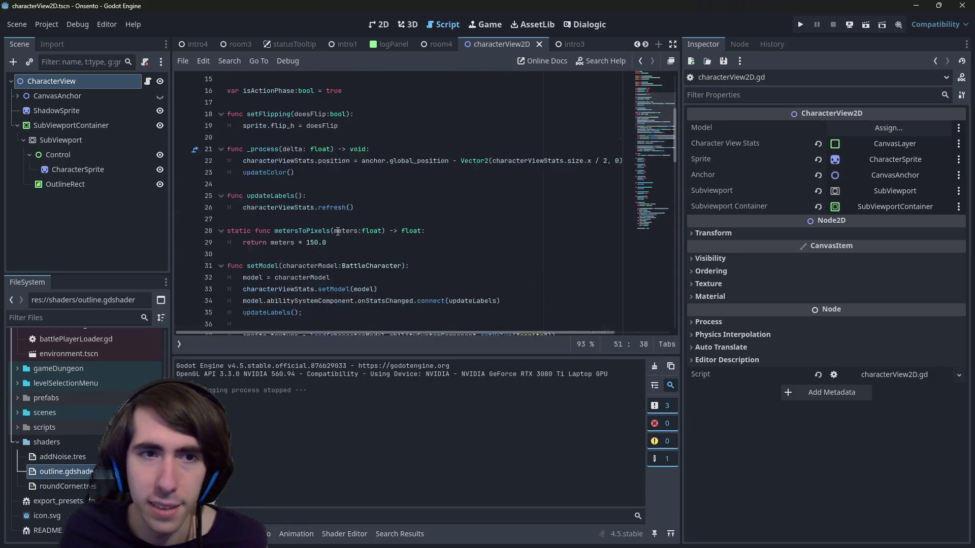
pyautogui.click(510, 161)
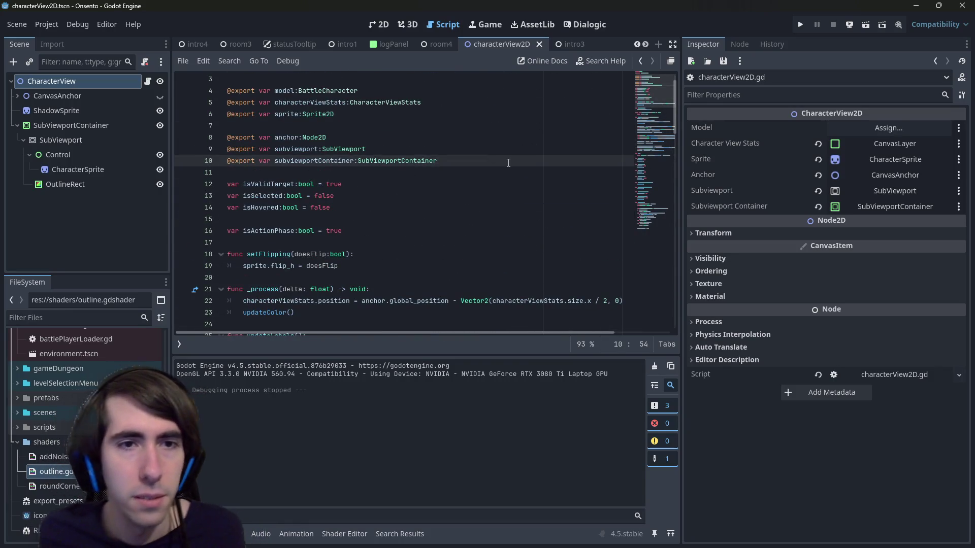
pyautogui.press('Return')
pyautogui.write('@export var ')
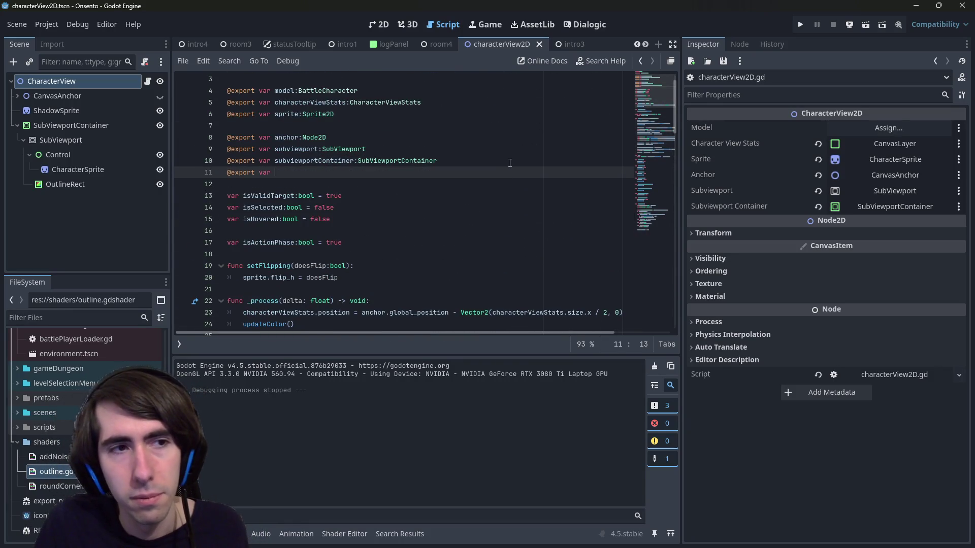
pyautogui.write('colorRect:C')
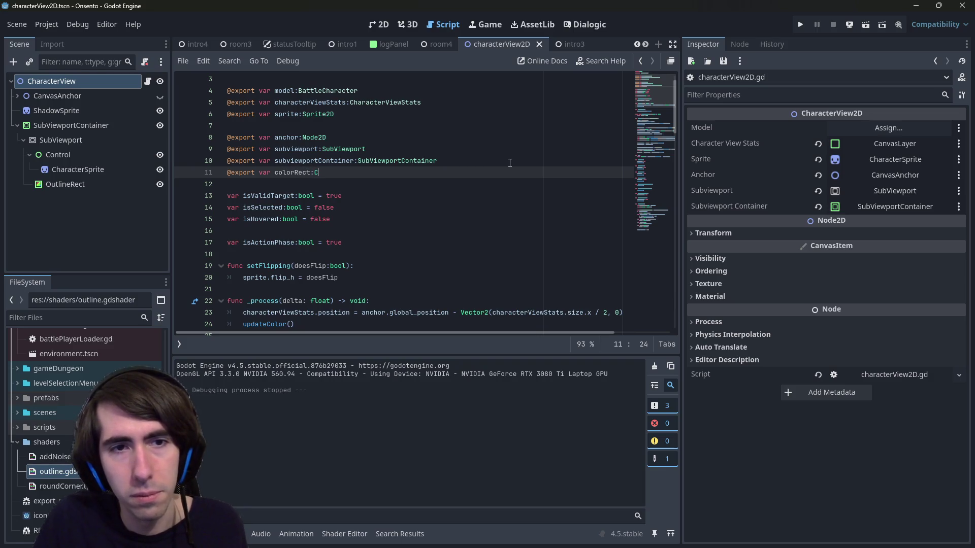
pyautogui.write('olorRect')
pyautogui.hotkey('ctrl', 's')
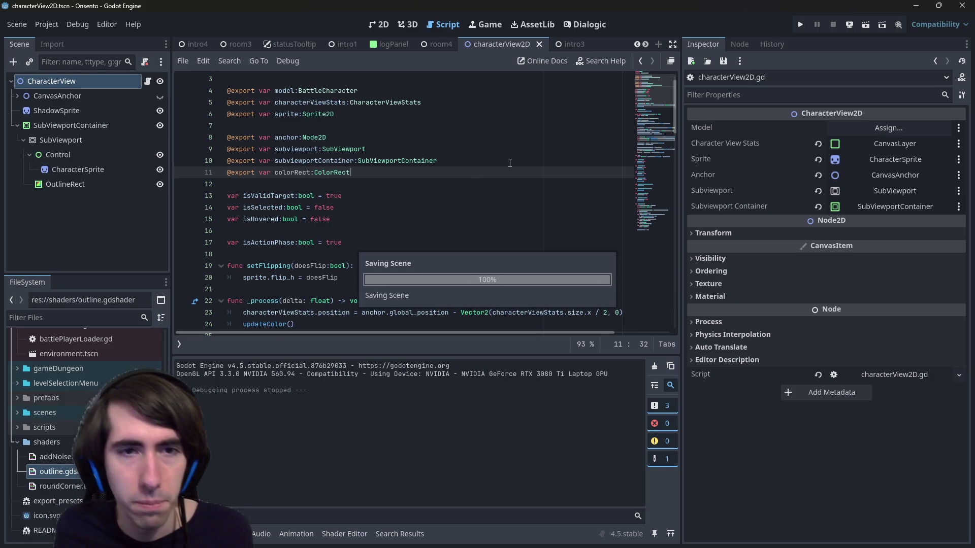
# Step: Assign OutlineRect to the Color Rect property and save the characterView2D scene
pyautogui.hotkey('ctrl', 'Left')
pyautogui.hotkey('ctrl', 'Left')
pyautogui.scroll(-3, 444, 245)
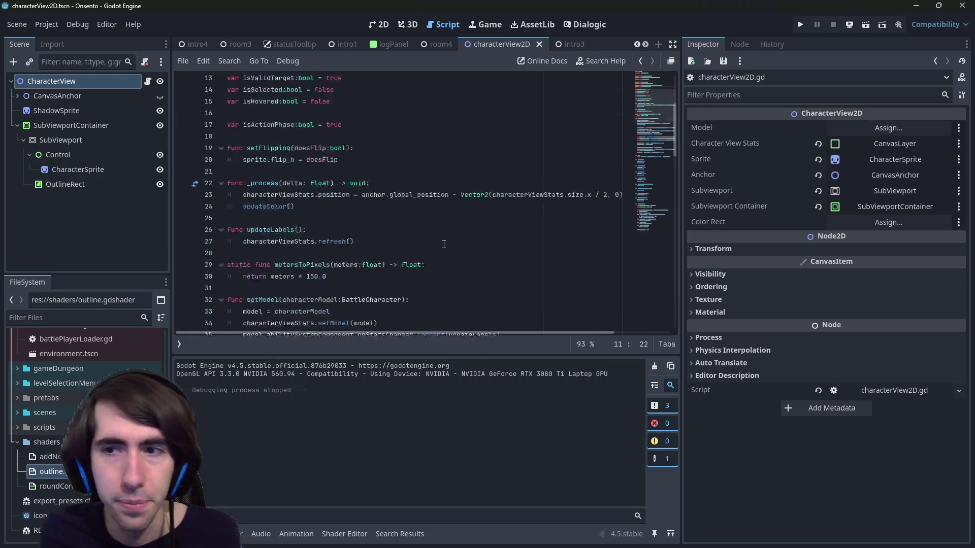
pyautogui.scroll(-2, 444, 244)
pyautogui.click(867, 225)
pyautogui.doubleClick(458, 272)
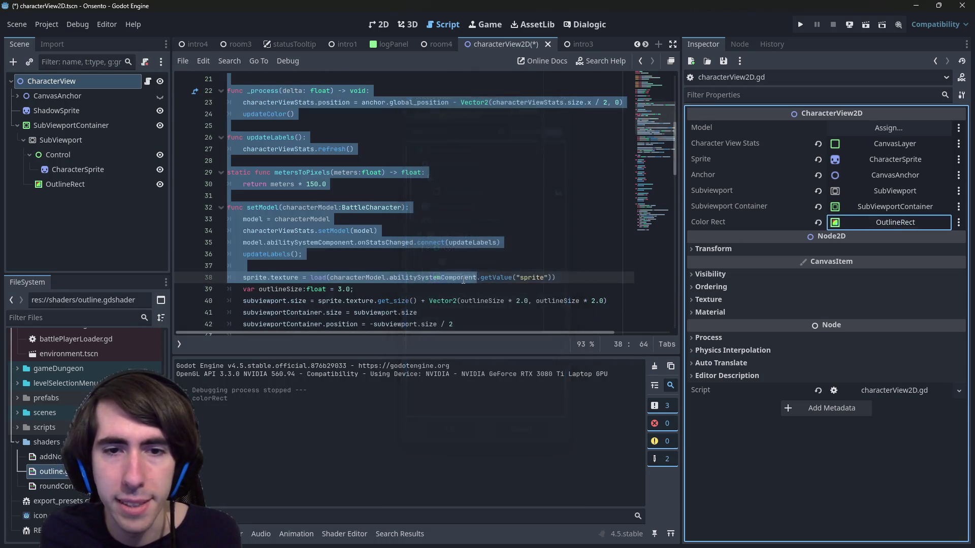
pyautogui.hotkey('ctrl', 's')
pyautogui.scroll(-8, 341, 271)
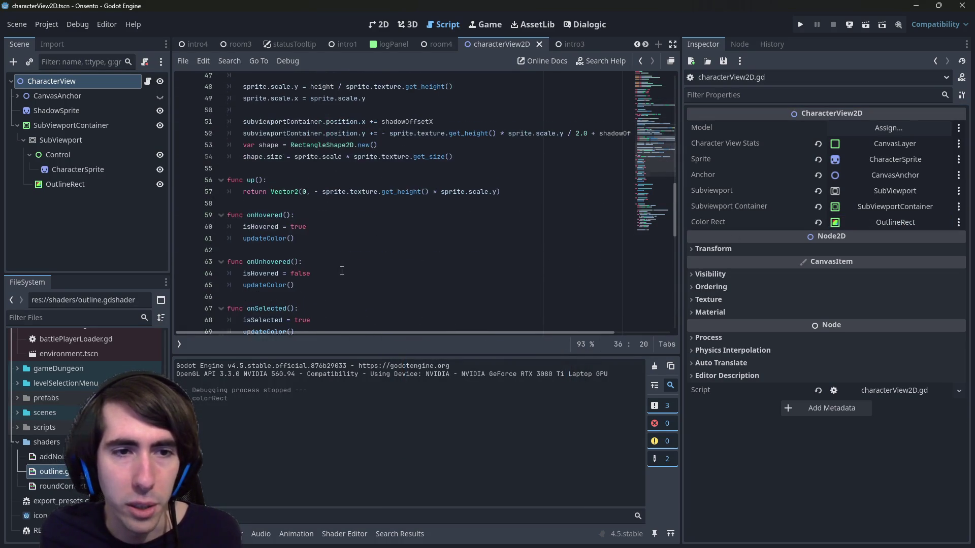
pyautogui.scroll(-2, 342, 270)
# Step: Add 'colorRect.color = Color.WHITE' inside onHovered and copy that line
pyautogui.click(320, 177)
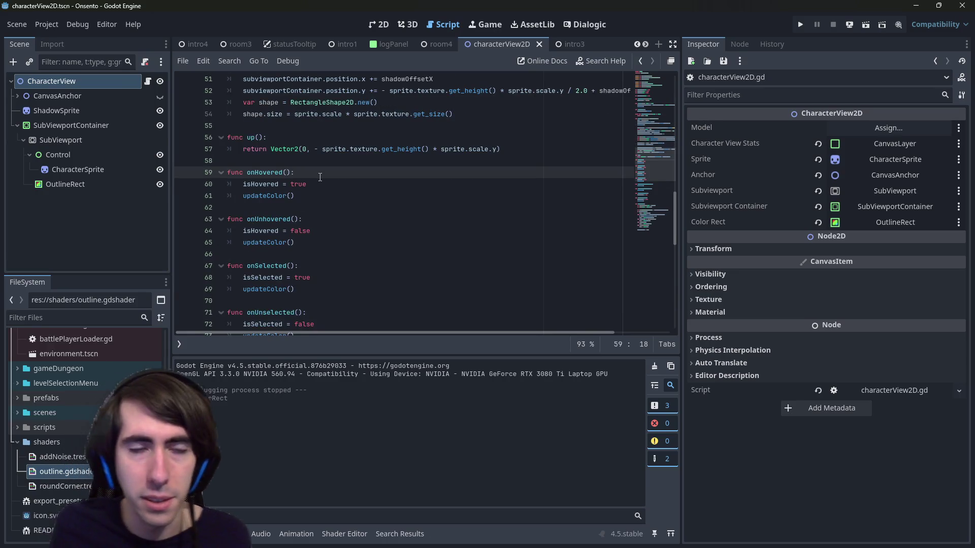
pyautogui.press('Return')
pyautogui.write('colorRect.color = ')
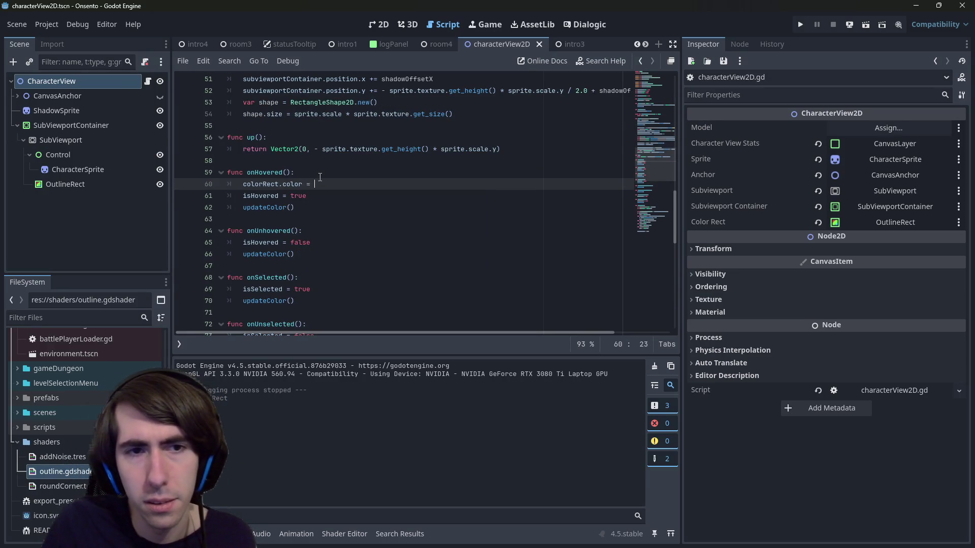
pyautogui.write('Color')
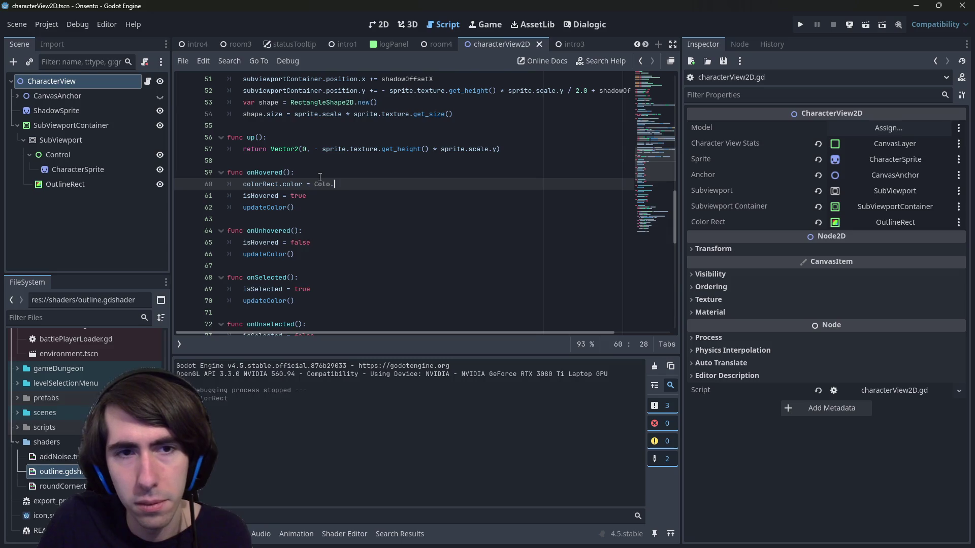
pyautogui.write('.WHITE')
pyautogui.hotkey('ctrl', 's')
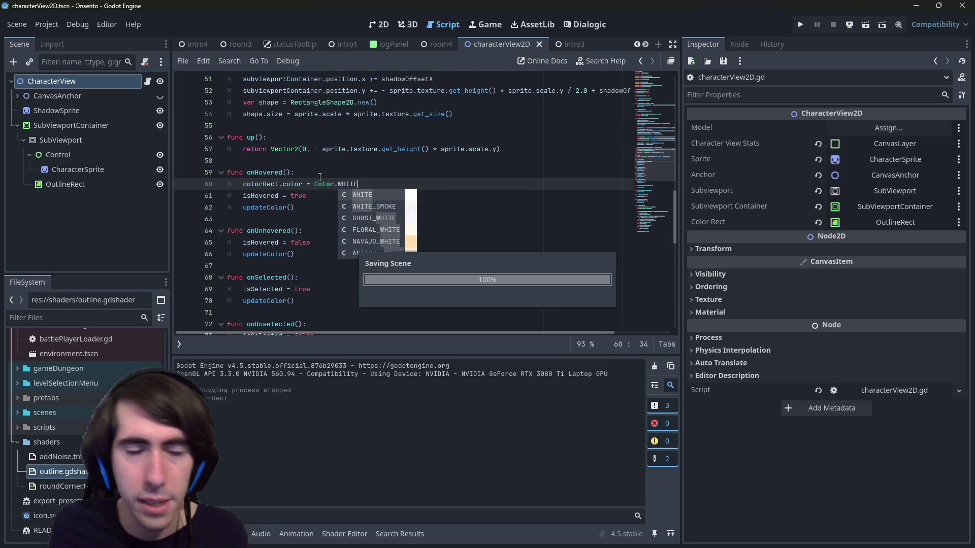
pyautogui.click(229, 195)
pyautogui.hotkey('shift', 'Up')
pyautogui.hotkey('ctrl', 'c')
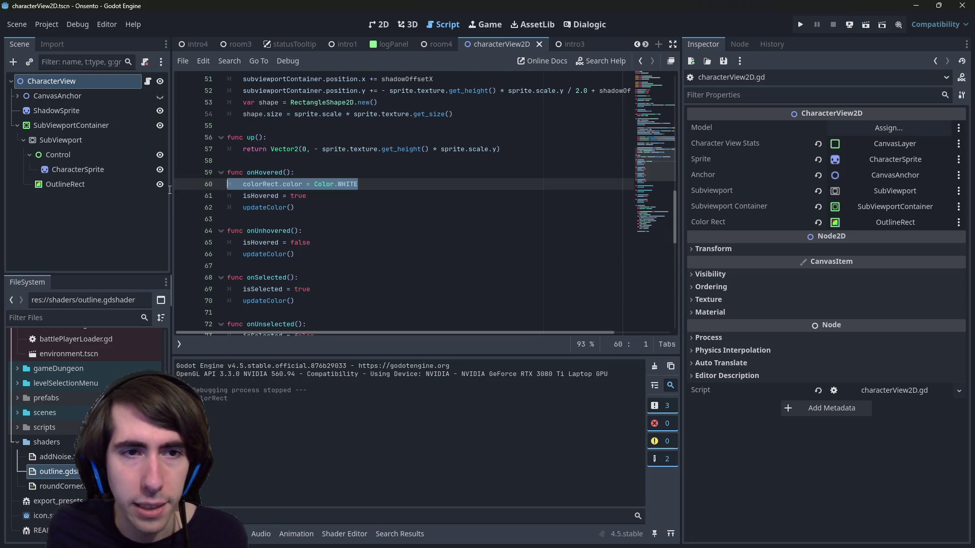
# Step: Add 'colorRect.color = Color.TRANSPARENT' inside onUnhovered and save the script
pyautogui.click(345, 231)
pyautogui.press('Return')
pyautogui.hotkey('ctrl', 'v')
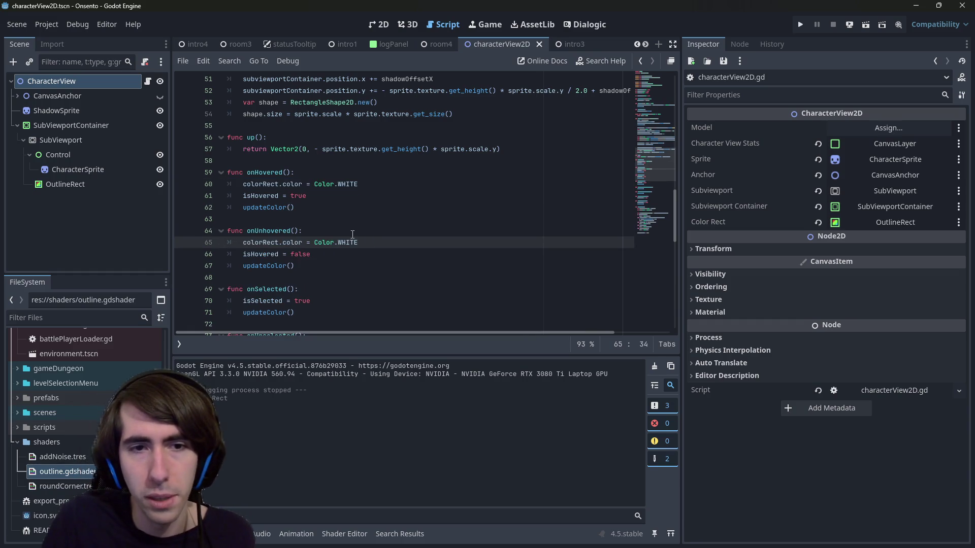
pyautogui.hotkey('ctrl', 'BackSpace')
pyautogui.hotkey('ctrl', 'BackSpace')
pyautogui.hotkey('ctrl', 'BackSpace')
pyautogui.write('COLOR.Tran')
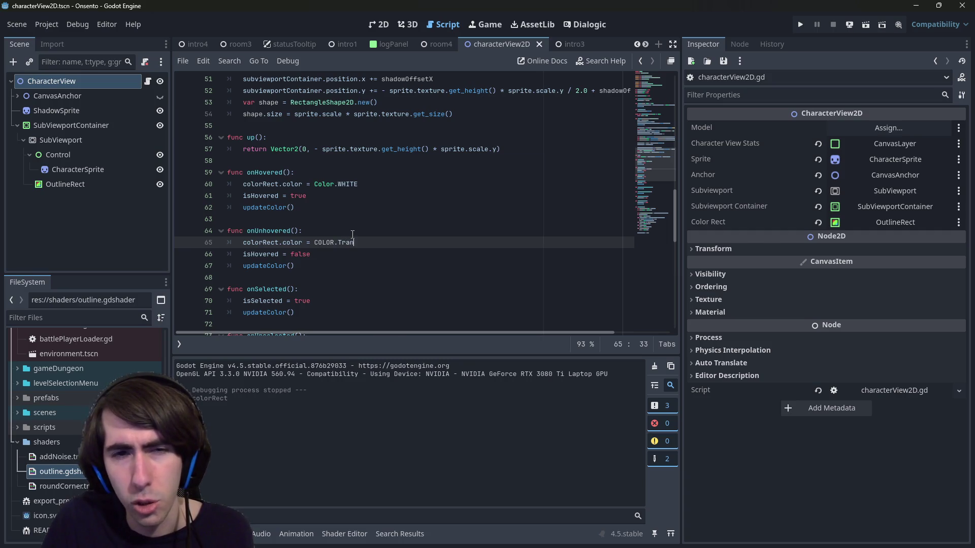
pyautogui.hotkey('ctrl', 'BackSpace')
pyautogui.hotkey('ctrl', 'BackSpace')
pyautogui.hotkey('ctrl', 'BackSpace')
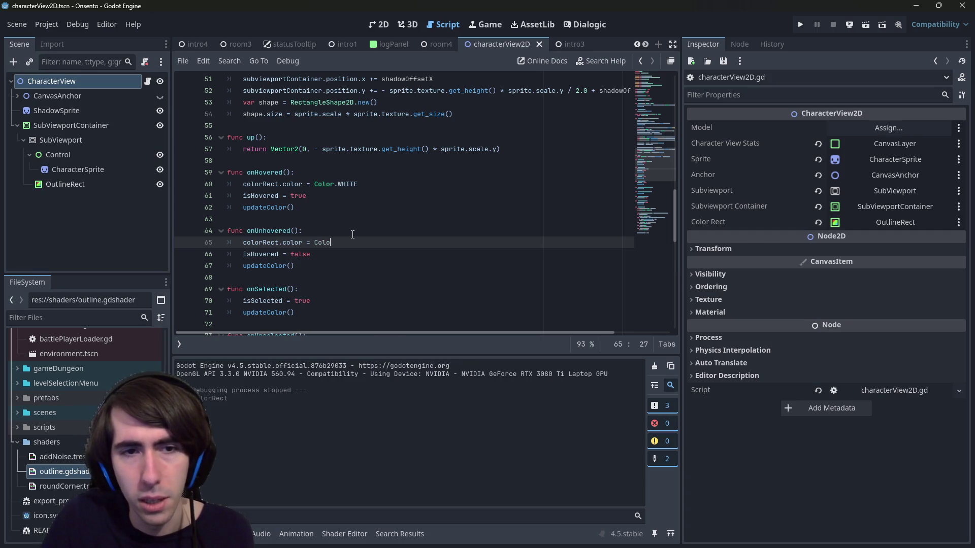
pyautogui.press('Return')
pyautogui.hotkey('ctrl', 's')
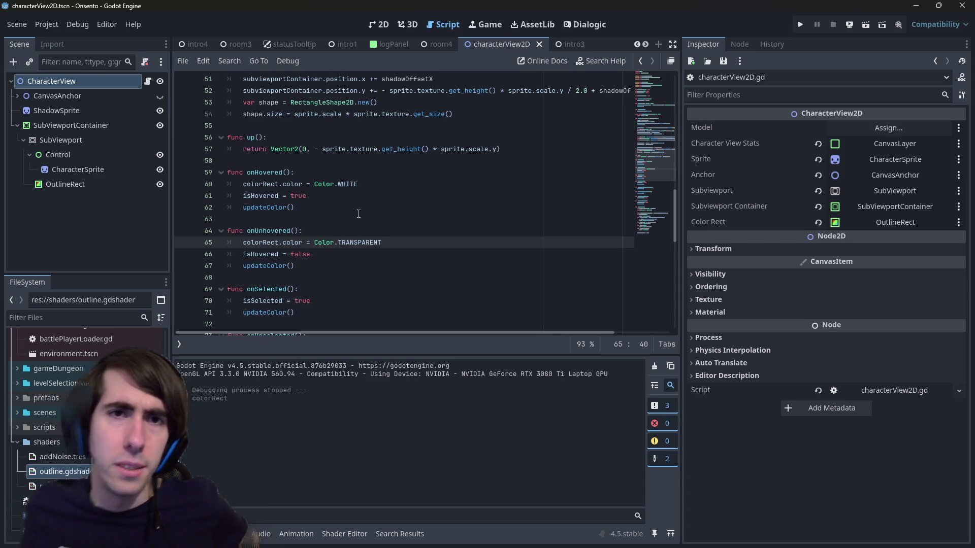
pyautogui.click(385, 23)
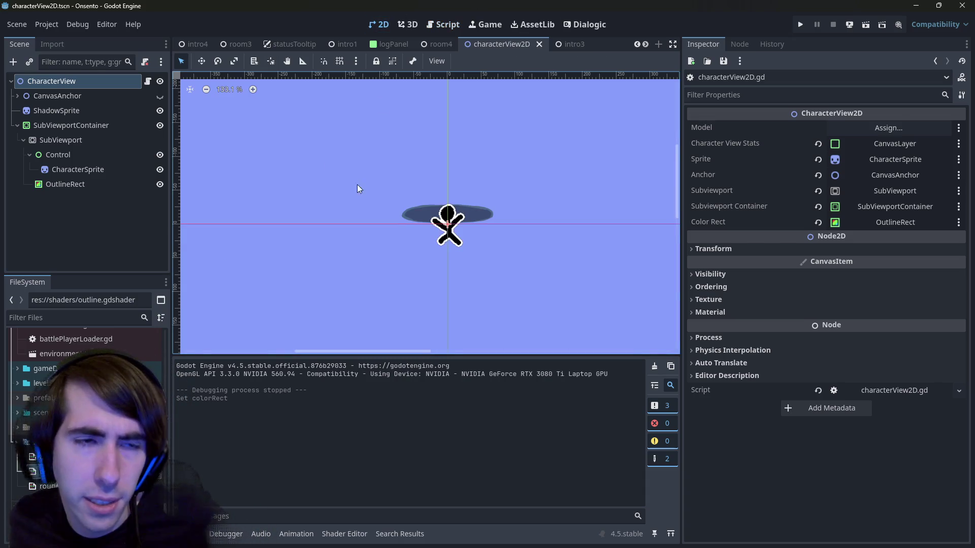
# Step: Toggle OutlineRect's visibility repeatedly to test the white outline, leaving it visible
pyautogui.scroll(5, 470, 251)
pyautogui.click(93, 184)
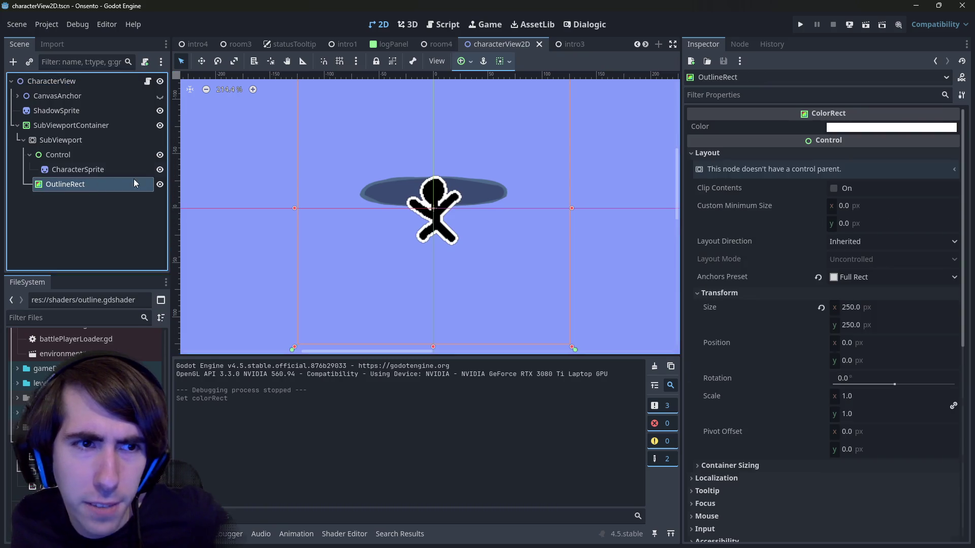
pyautogui.click(163, 180)
pyautogui.click(163, 177)
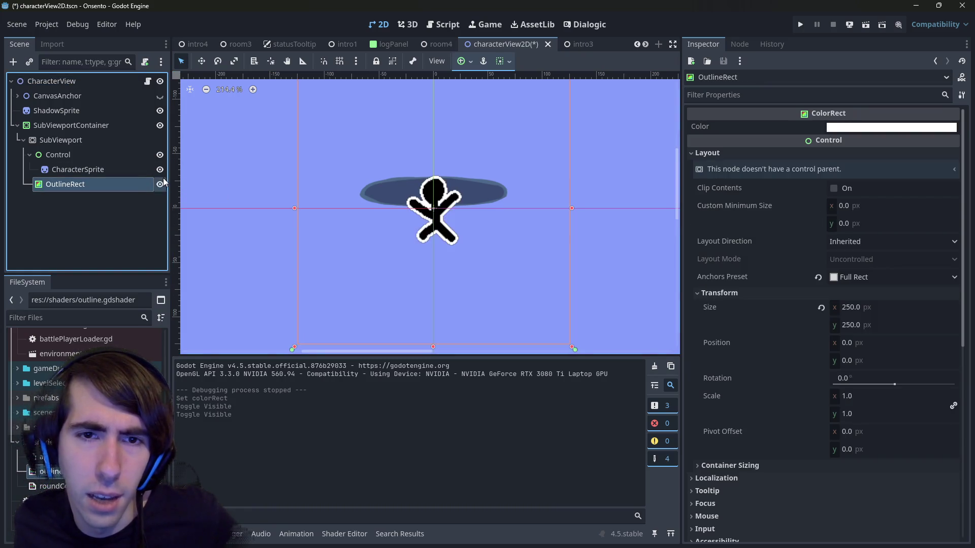
pyautogui.click(163, 178)
pyautogui.click(163, 177)
pyautogui.click(163, 177)
pyautogui.click(163, 178)
pyautogui.click(163, 178)
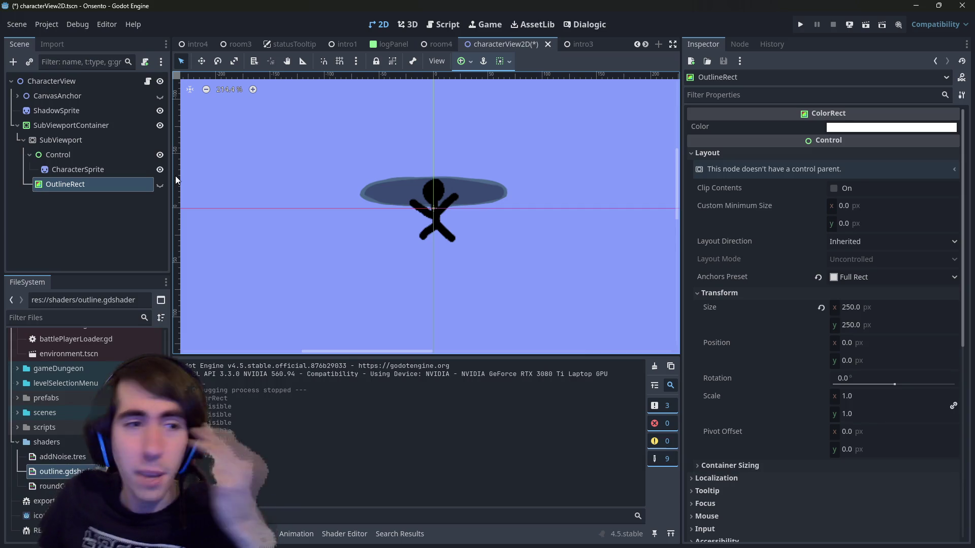
pyautogui.click(99, 179)
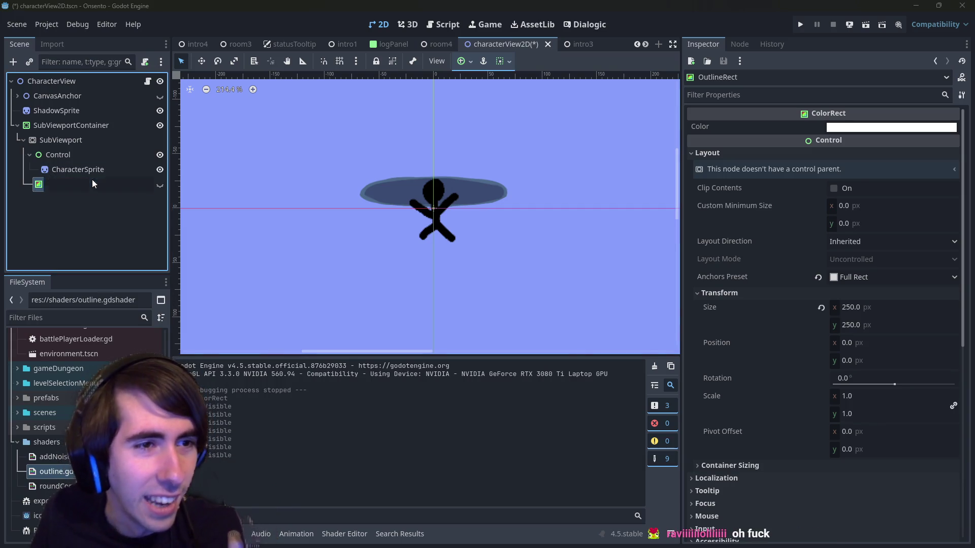
pyautogui.click(160, 185)
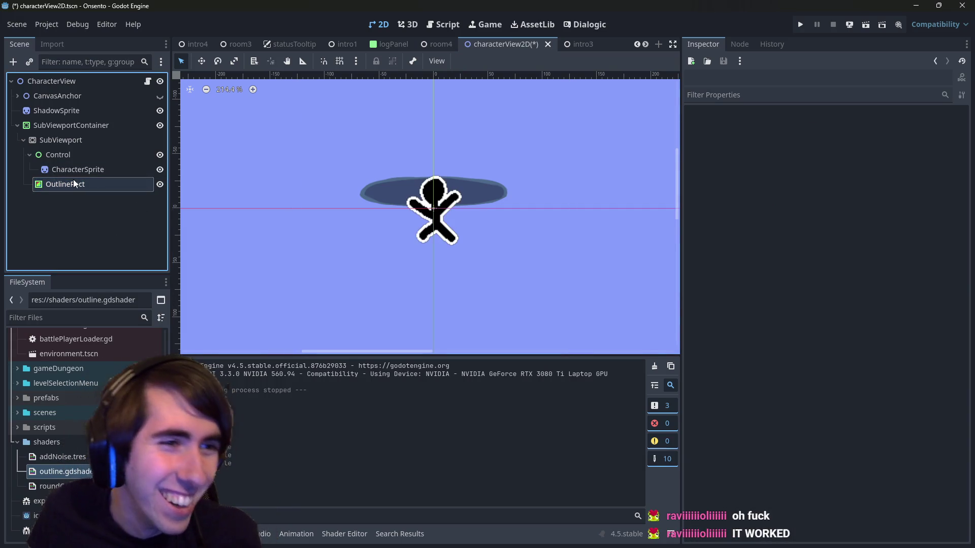
pyautogui.click(73, 181)
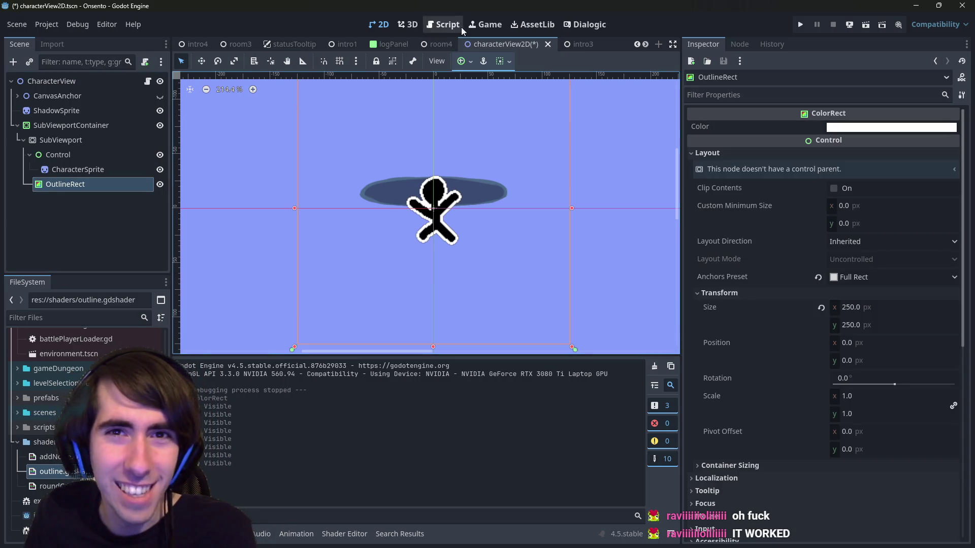
pyautogui.click(442, 26)
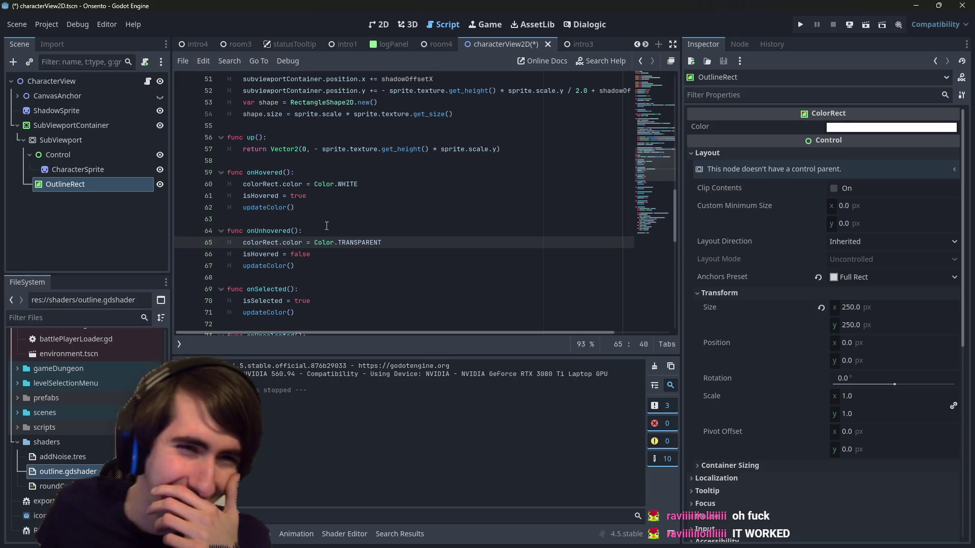
# Step: Change the onHovered line to 'colorRect.visible = true' and save
pyautogui.click(365, 183)
pyautogui.moveTo(366, 183)
pyautogui.mouseDown()
pyautogui.moveTo(243, 184)
pyautogui.moveTo(314, 183)
pyautogui.mouseUp()
pyautogui.write('vis')
pyautogui.press('BackSpace')
pyautogui.press('BackSpace')
pyautogui.press('BackSpace')
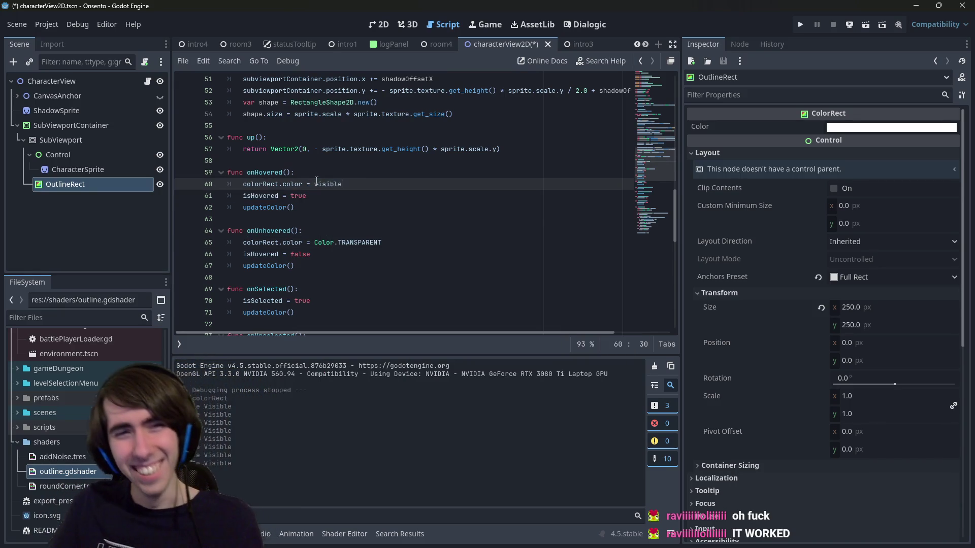
pyautogui.write('visible = true')
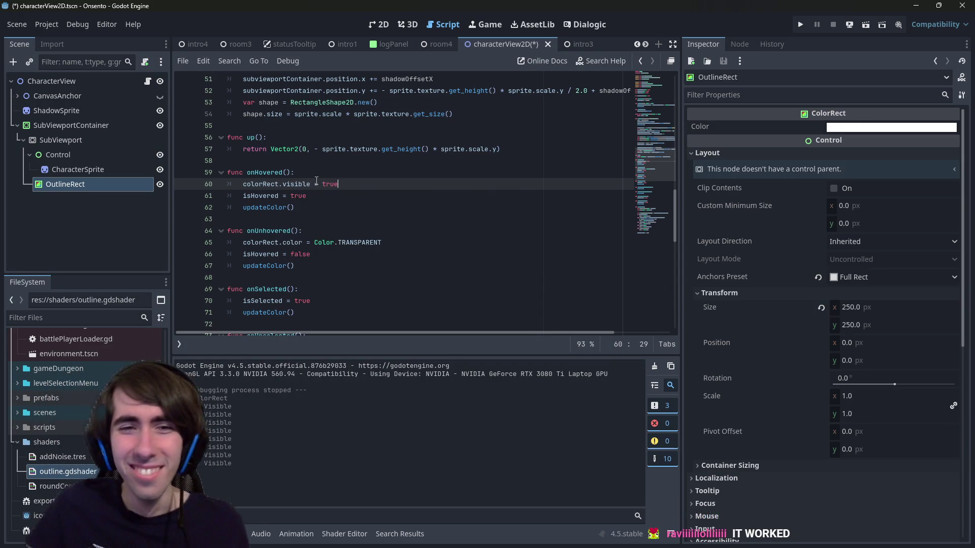
pyautogui.hotkey('ctrl', 's')
# Step: Change the onUnhovered line to 'colorRect.visible = false' and save
pyautogui.doubleClick(293, 242)
pyautogui.write('v')
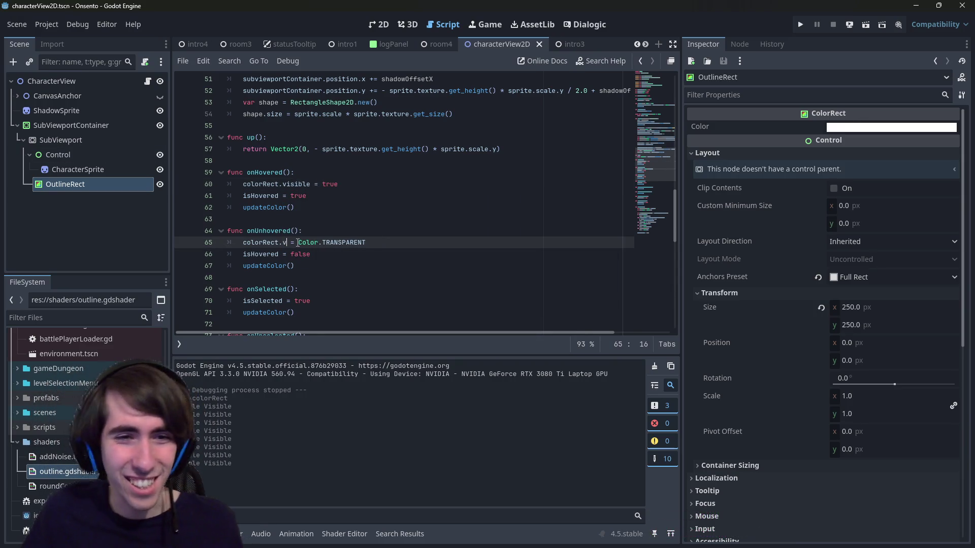
pyautogui.write('isible')
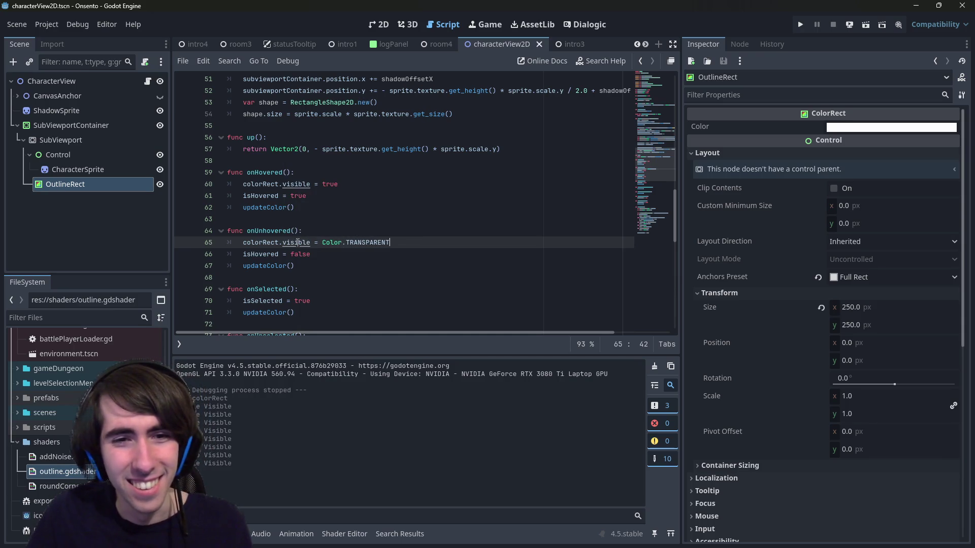
pyautogui.hotkey('ctrl', 'shift', 'Left')
pyautogui.hotkey('ctrl', 'shift', 'Left')
pyautogui.write('false')
pyautogui.hotkey('ctrl', 's')
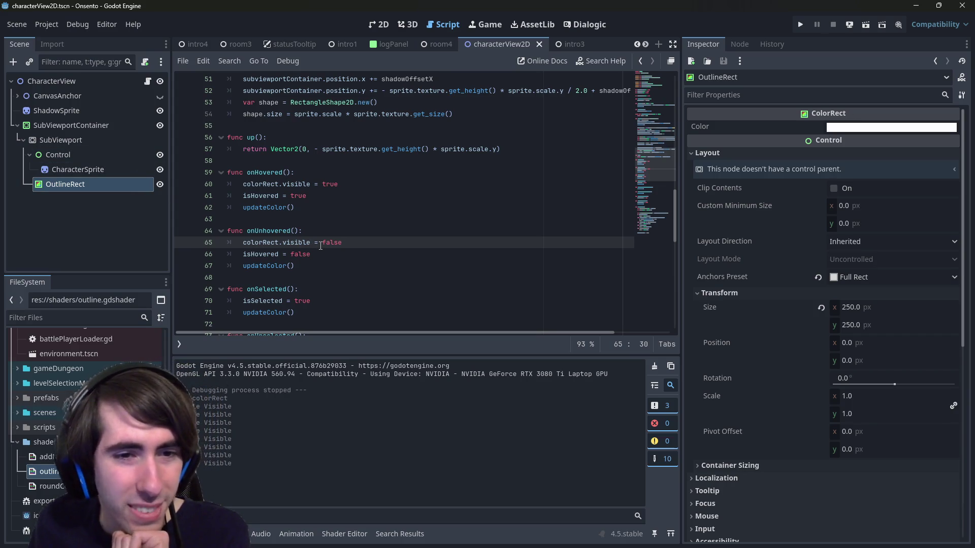
pyautogui.click(381, 28)
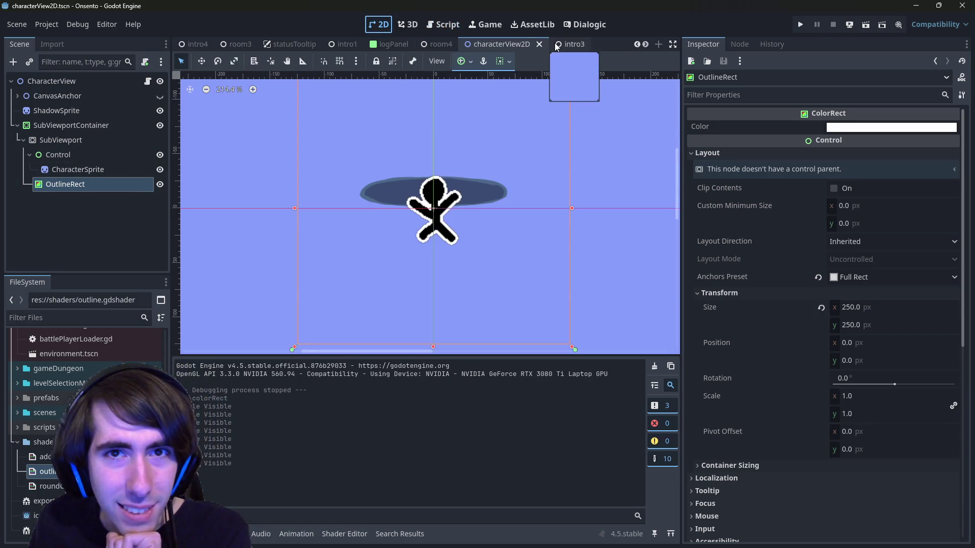
# Step: Open the intro3 Dialogic timeline via quick search, then return to the characterView2D 2D canvas
pyautogui.scroll(-3, 555, 44)
pyautogui.scroll(5, 554, 43)
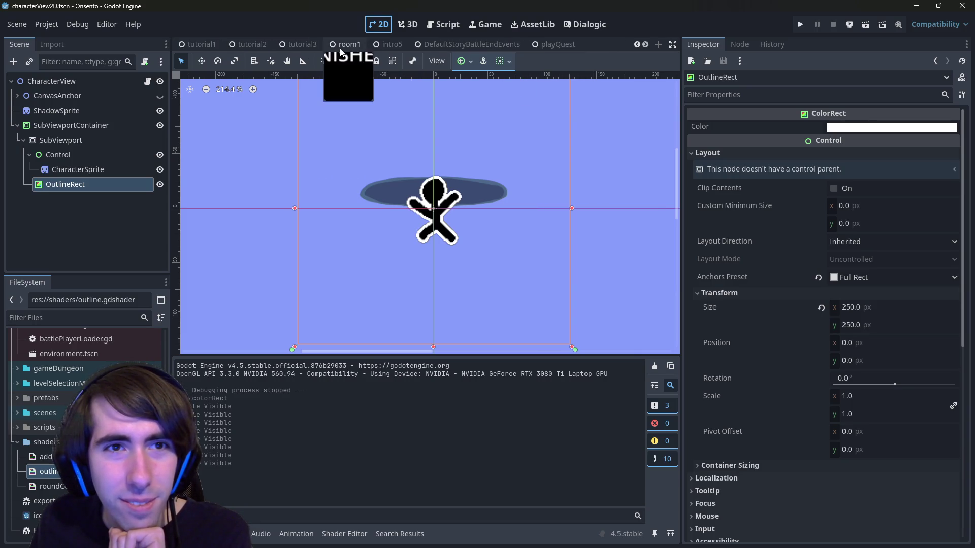
pyautogui.scroll(2, 340, 48)
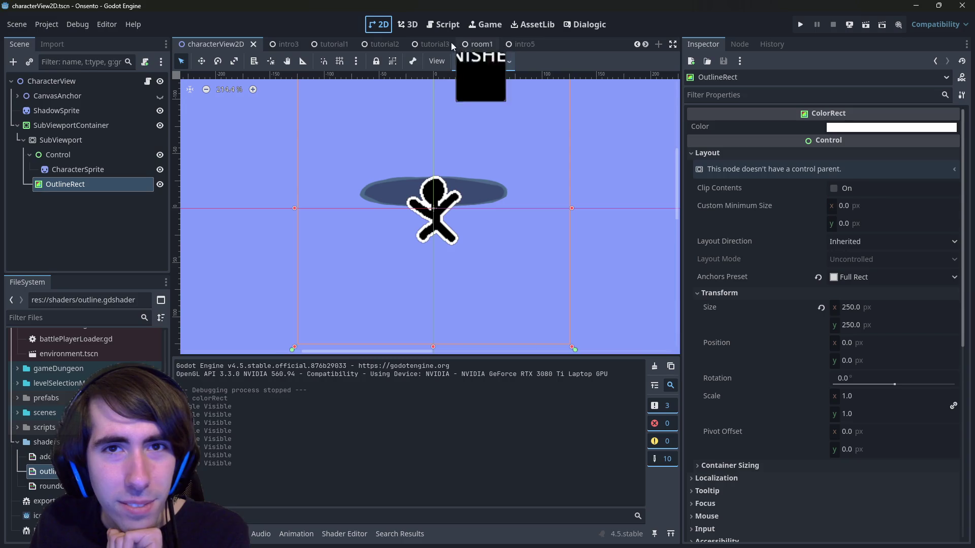
pyautogui.click(414, 62)
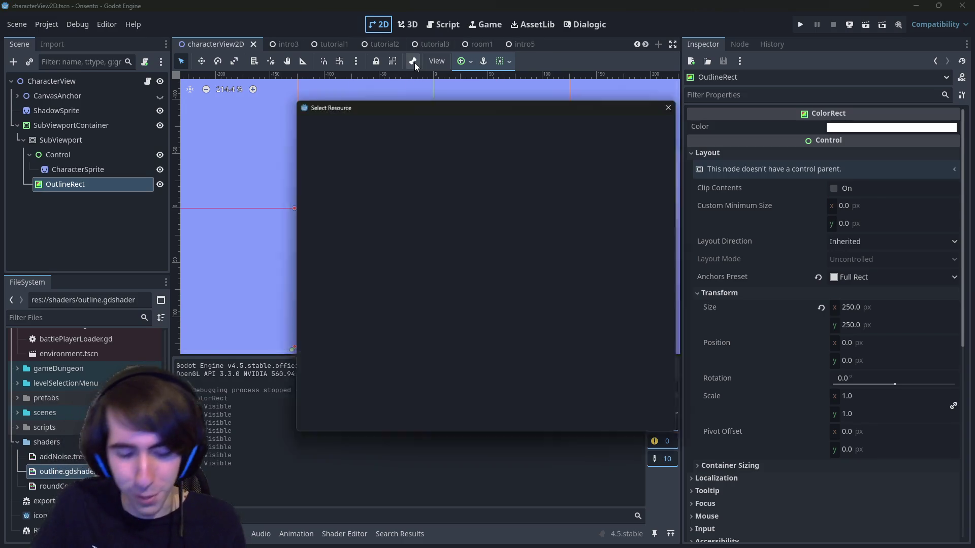
pyautogui.write('intro3')
pyautogui.press('Return')
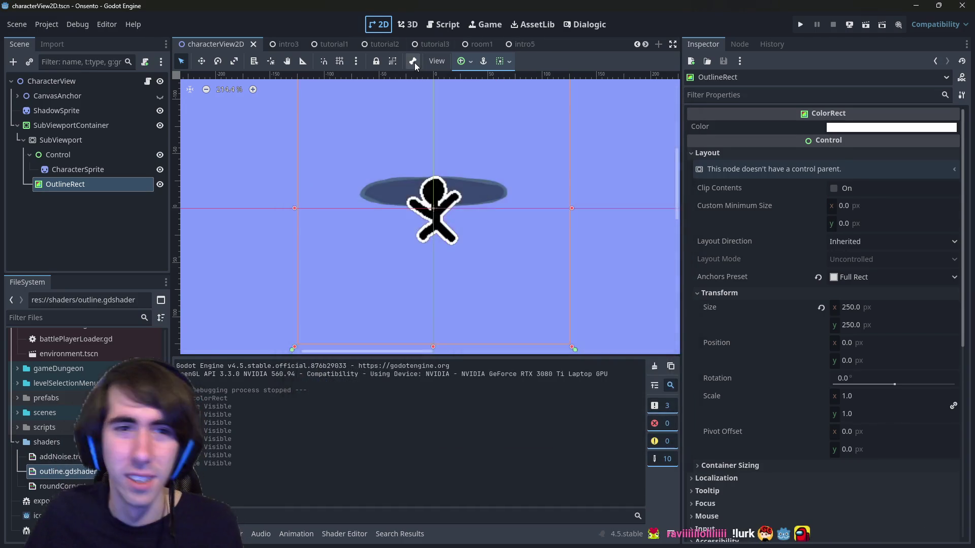
pyautogui.hotkey('alt', 'shift', 'o')
pyautogui.write('intro3')
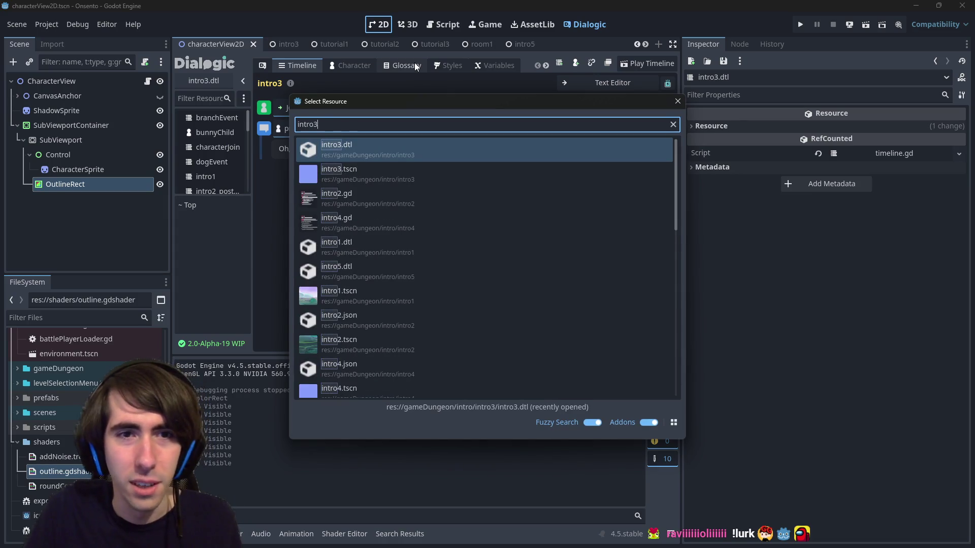
pyautogui.press('Escape')
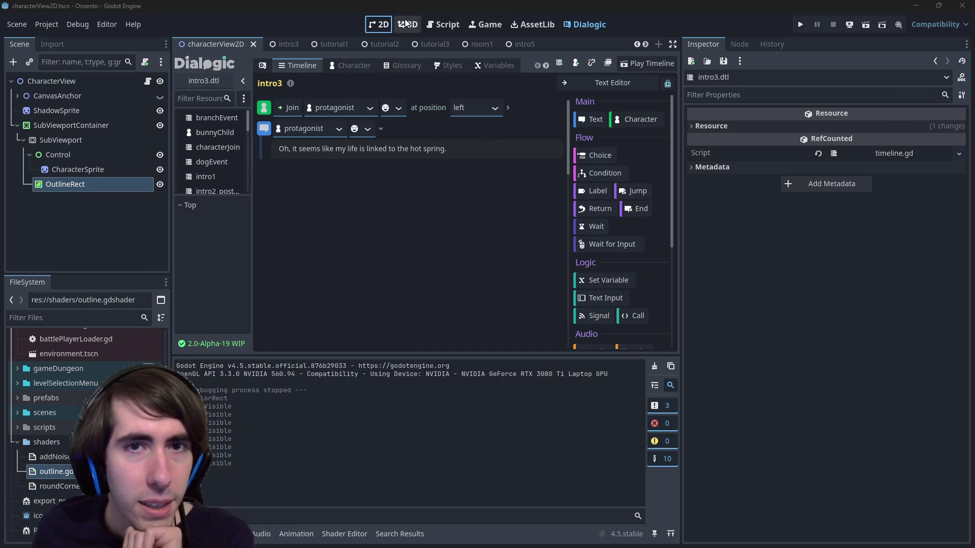
pyautogui.click(379, 25)
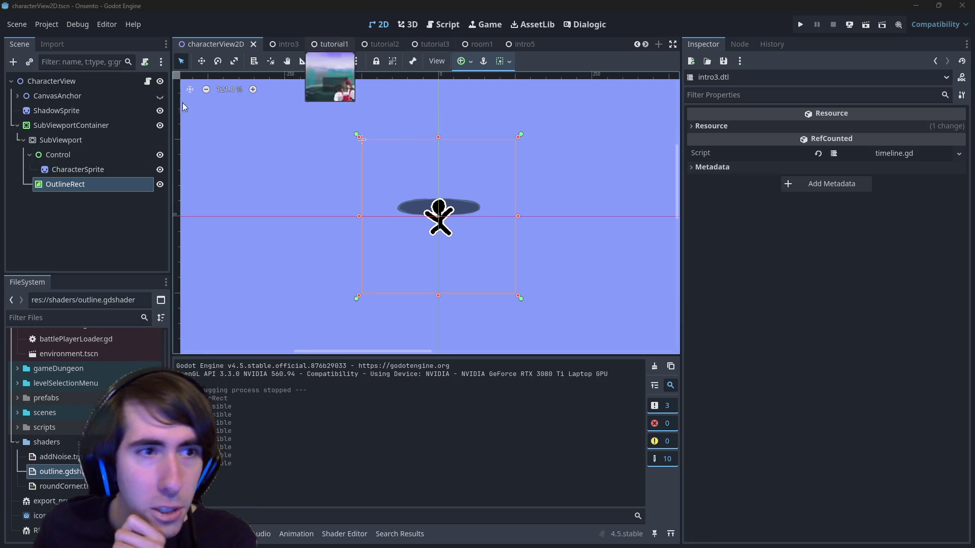
# Step: Hide OutlineRect, save the characterView2D scene, and launch the game
pyautogui.click(159, 184)
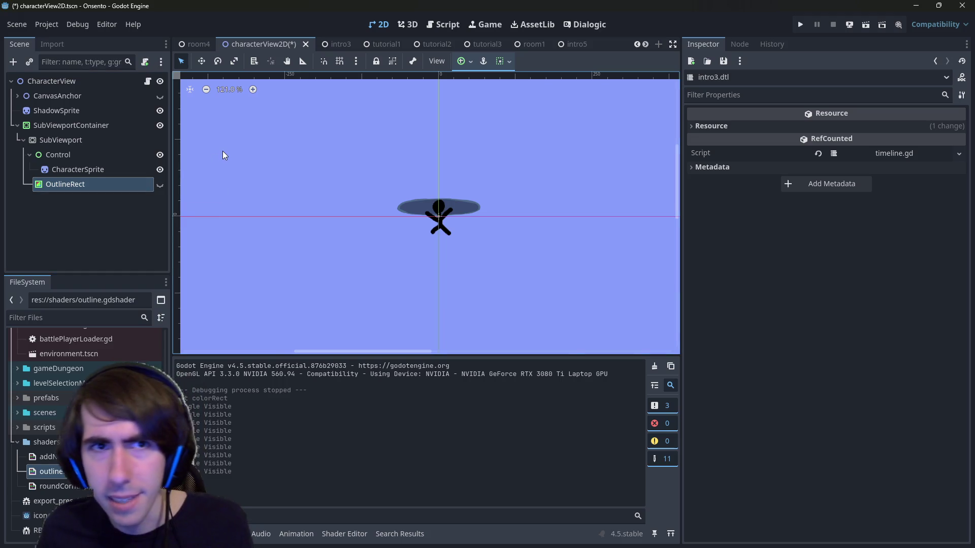
pyautogui.hotkey('ctrl', 's')
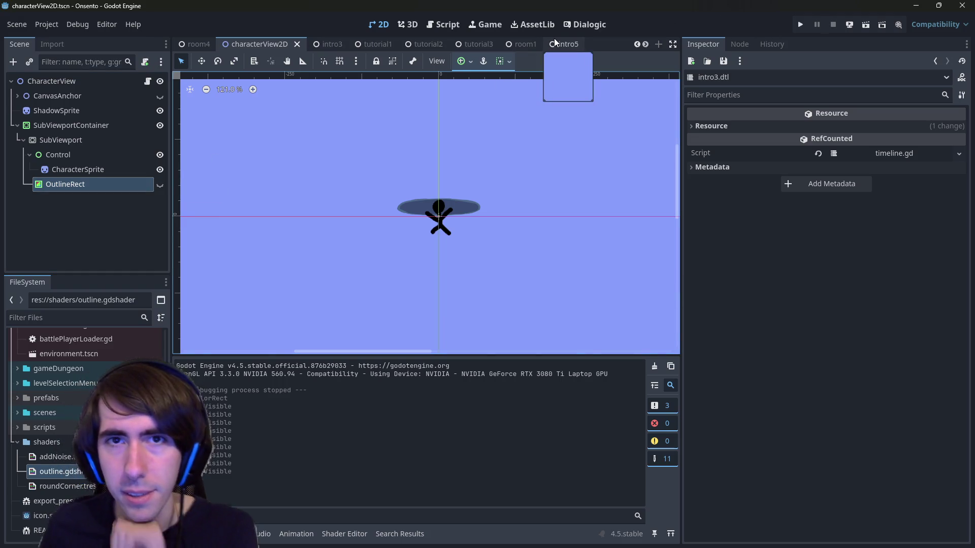
pyautogui.hotkey('shift', 'alt', 'o')
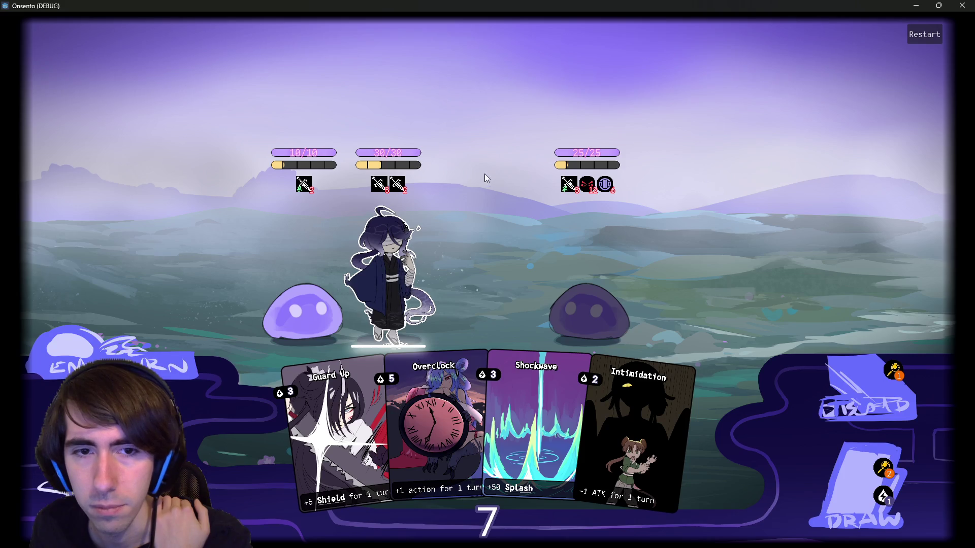
# Step: Aim the Intimidation card at the slime and the girl, attack the left slime, then close the game
pyautogui.moveTo(659, 477)
pyautogui.mouseDown()
pyautogui.moveTo(607, 401)
pyautogui.moveTo(569, 307)
pyautogui.mouseUp()
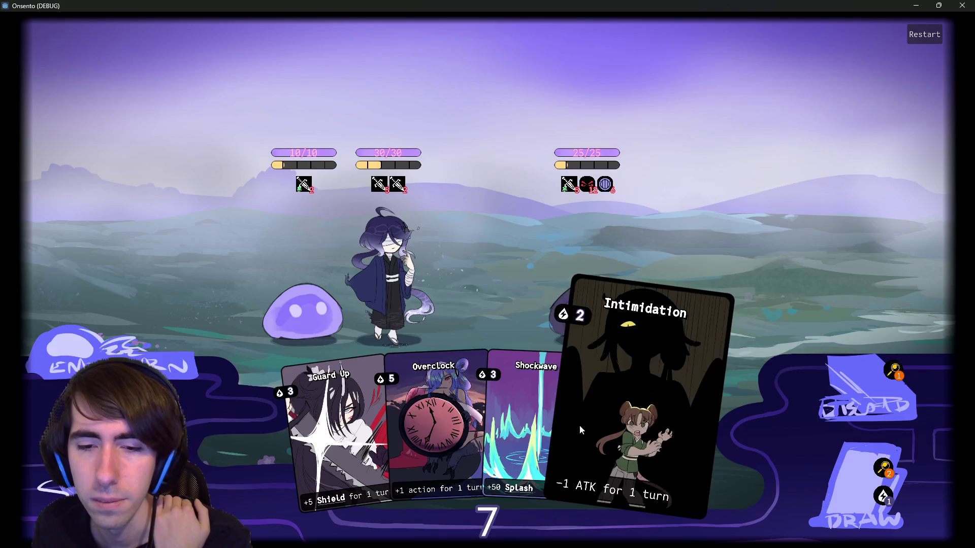
pyautogui.moveTo(535, 423)
pyautogui.mouseDown()
pyautogui.moveTo(574, 315)
pyautogui.moveTo(545, 418)
pyautogui.mouseUp()
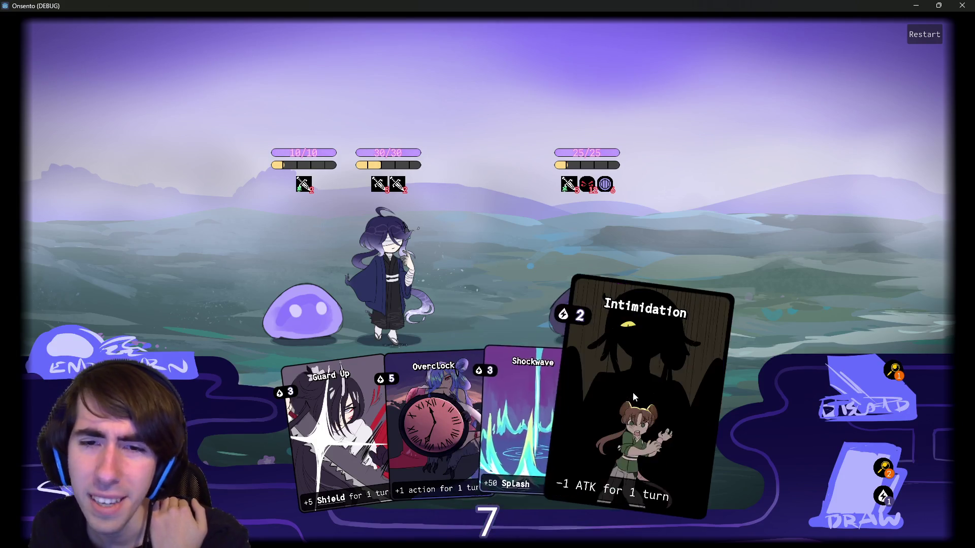
pyautogui.moveTo(632, 392)
pyautogui.mouseDown()
pyautogui.moveTo(411, 299)
pyautogui.moveTo(457, 304)
pyautogui.moveTo(356, 310)
pyautogui.moveTo(494, 333)
pyautogui.moveTo(464, 298)
pyautogui.moveTo(410, 304)
pyautogui.moveTo(651, 409)
pyautogui.mouseUp()
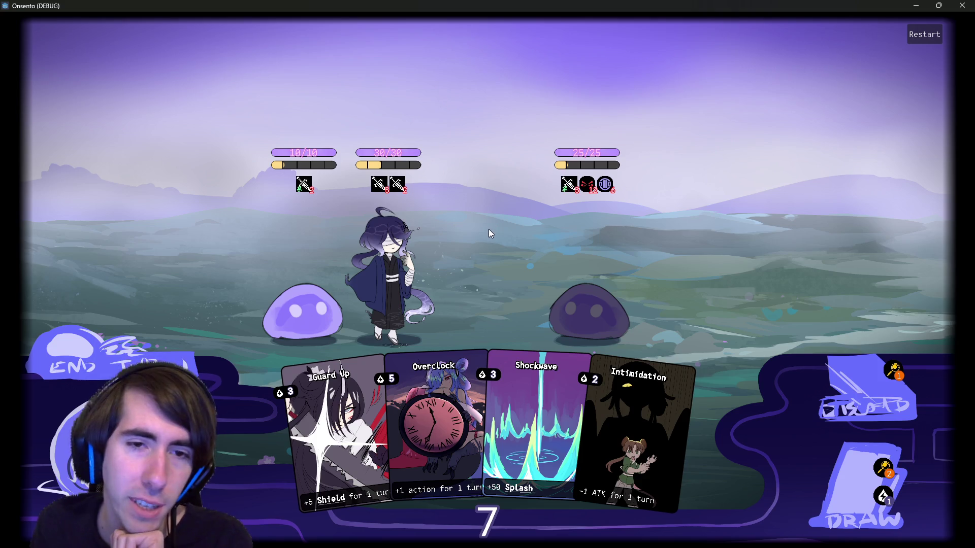
pyautogui.click(324, 306)
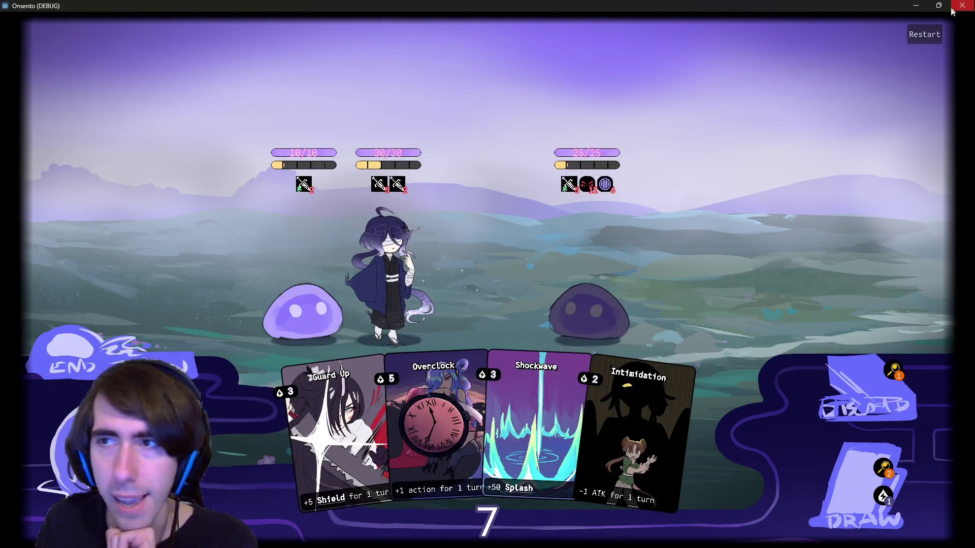
pyautogui.click(961, 5)
pyautogui.click(268, 41)
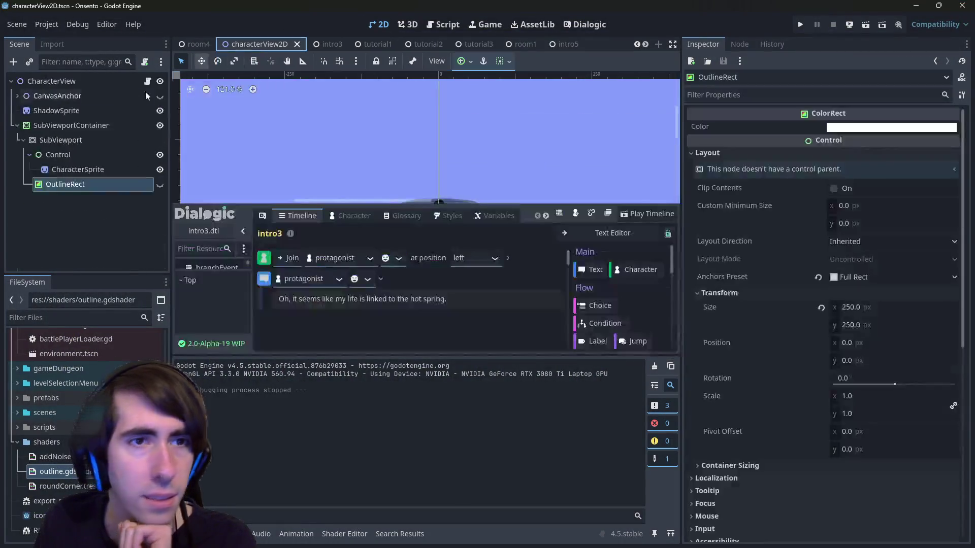
# Step: Filter the Inspector for 'mous' and set Control's Mouse Filter to Ignore, then save
pyautogui.click(70, 156)
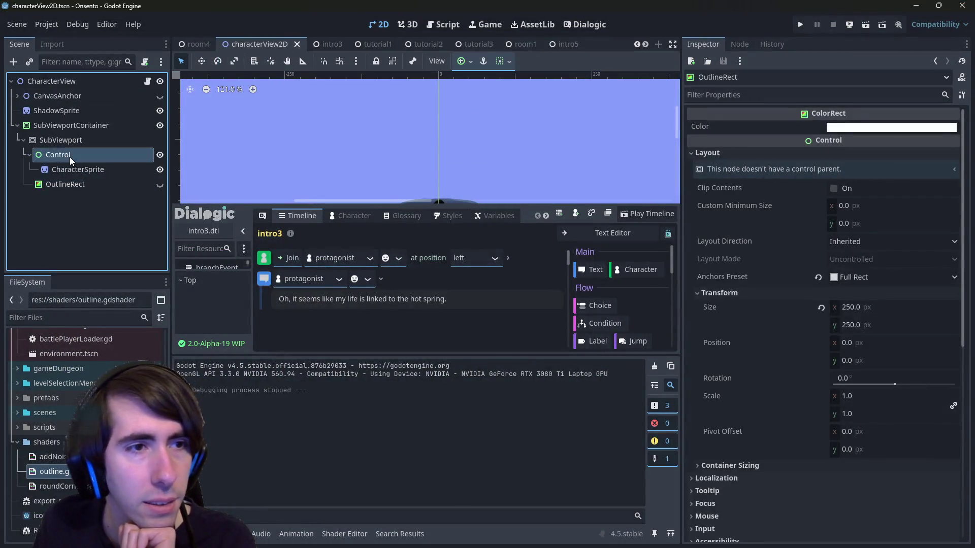
pyautogui.click(782, 97)
pyautogui.write('mous')
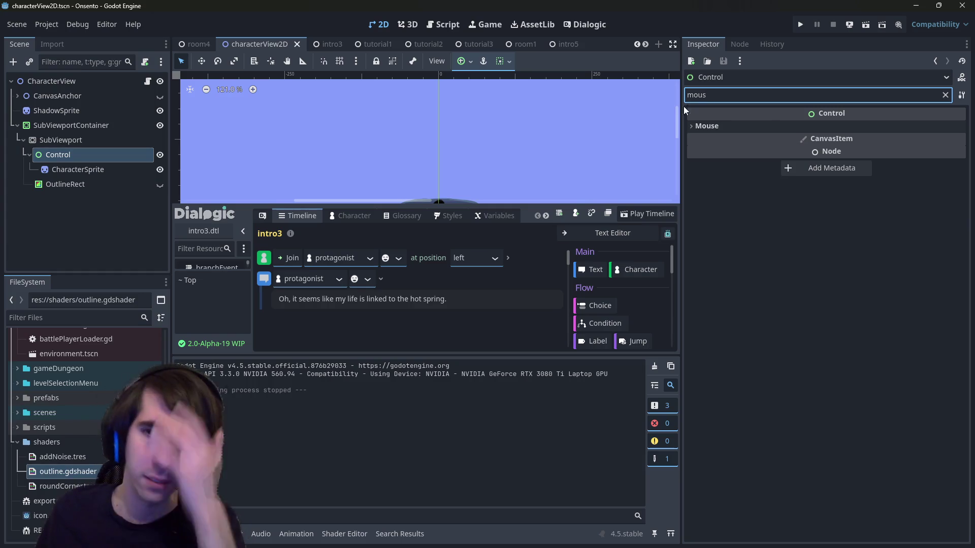
pyautogui.click(697, 127)
pyautogui.click(847, 142)
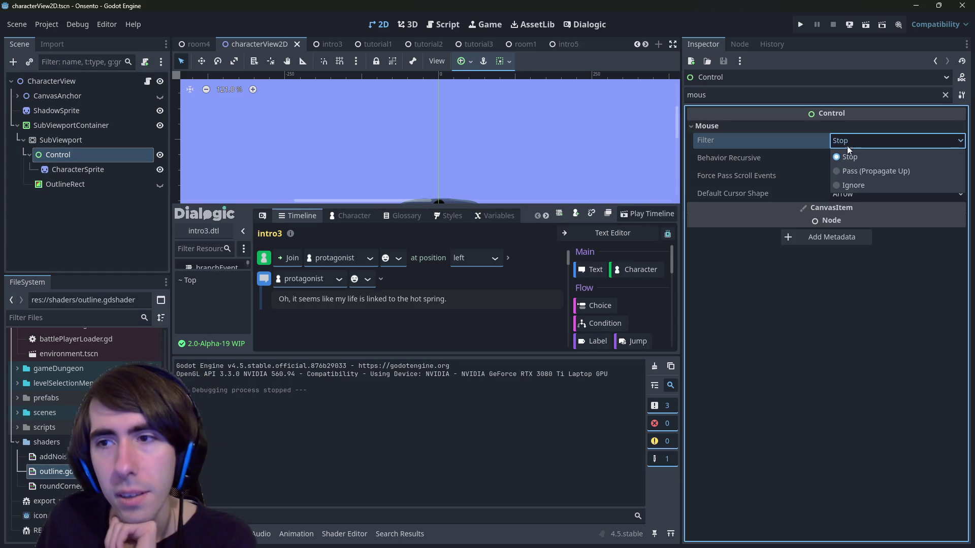
pyautogui.click(858, 186)
pyautogui.hotkey('ctrl', 's')
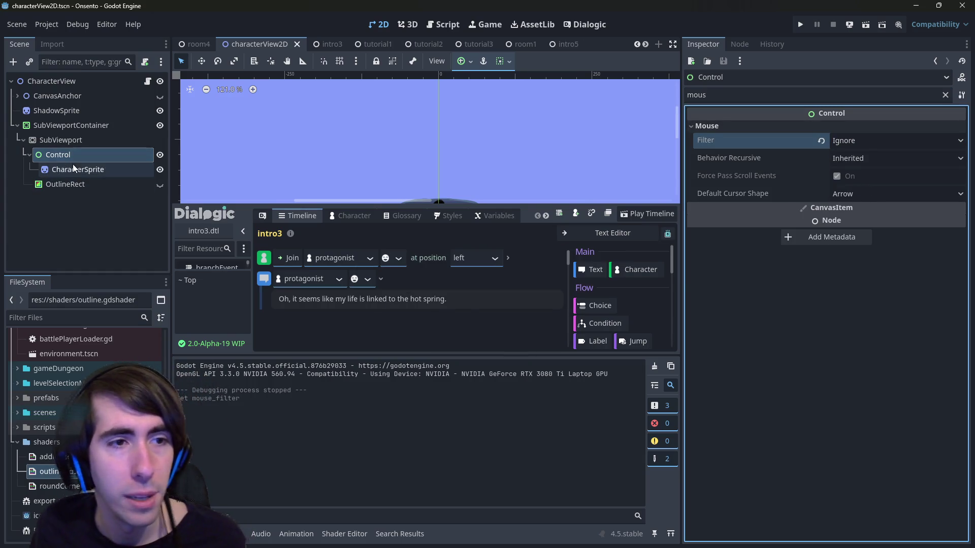
# Step: Set OutlineRect's Mouse Filter to Ignore and save
pyautogui.click(73, 165)
pyautogui.click(77, 185)
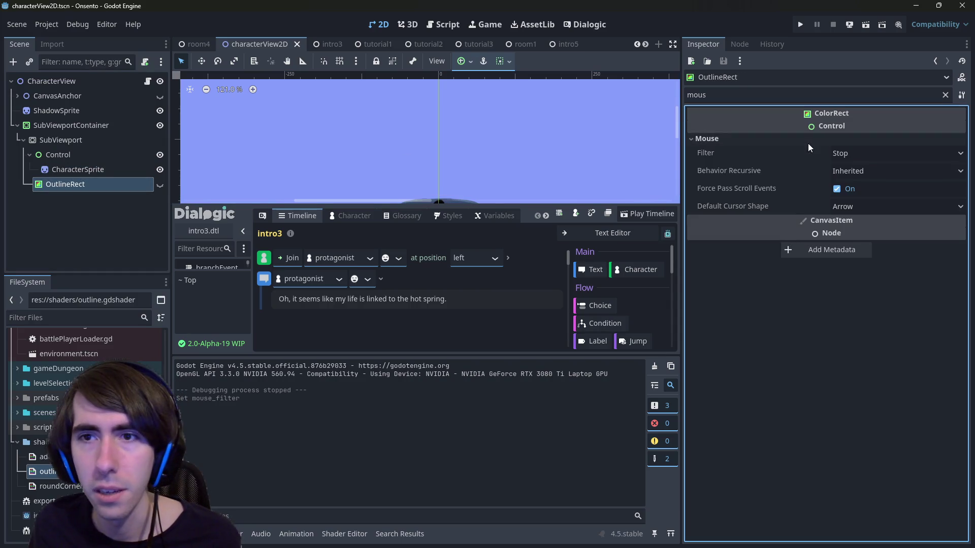
pyautogui.click(846, 157)
pyautogui.click(858, 199)
pyautogui.hotkey('ctrl', 's')
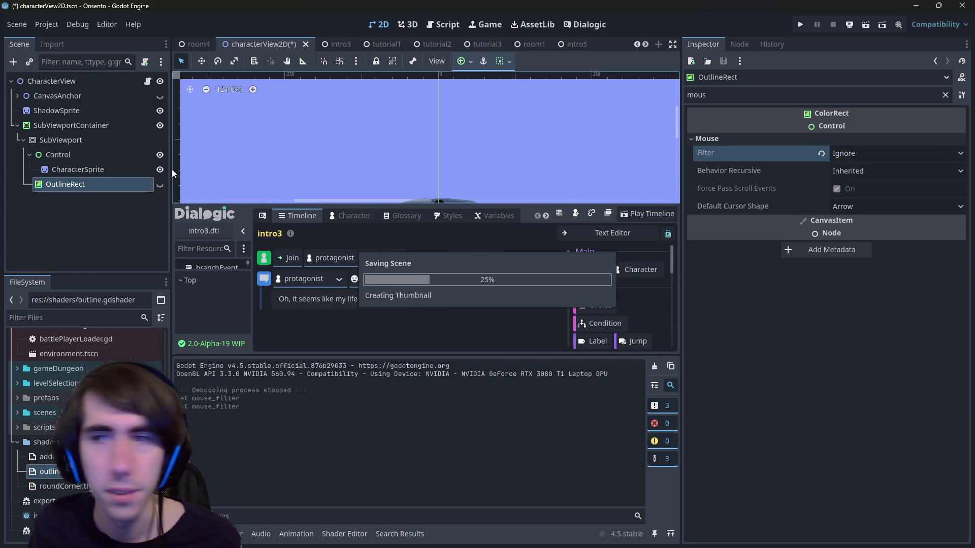
# Step: Try Ignore on SubViewportContainer's Mouse Filter, then restore Pass (Propagate Up) and save
pyautogui.click(71, 142)
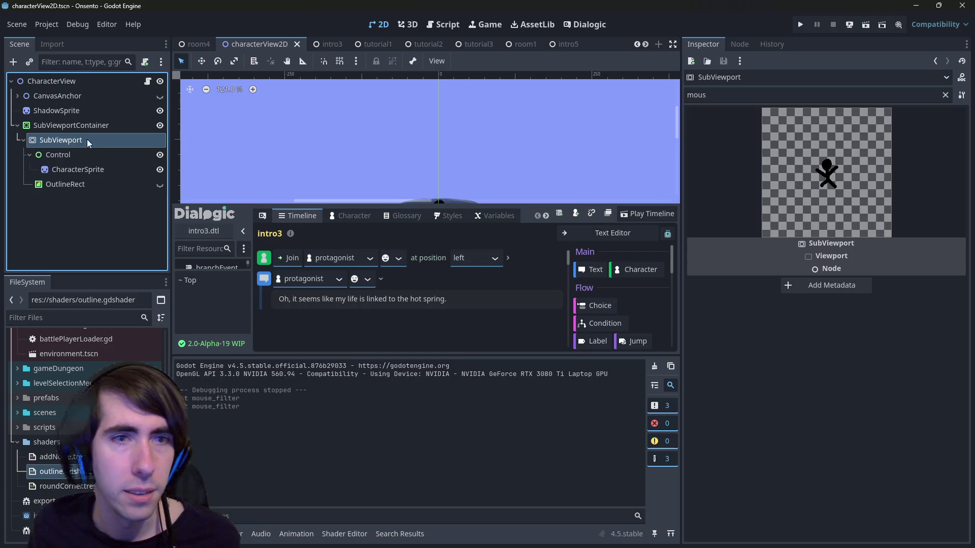
pyautogui.click(118, 126)
pyautogui.click(812, 154)
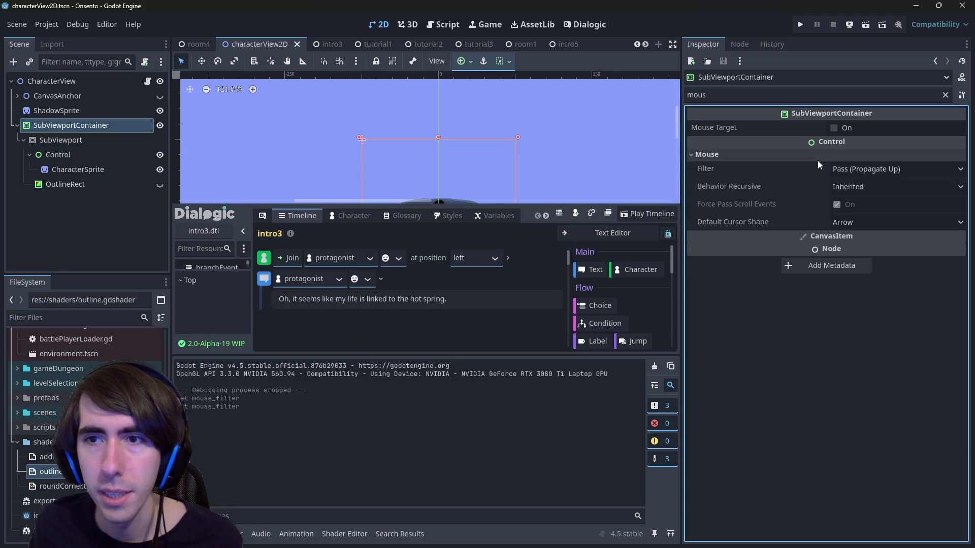
pyautogui.click(854, 170)
pyautogui.click(854, 170)
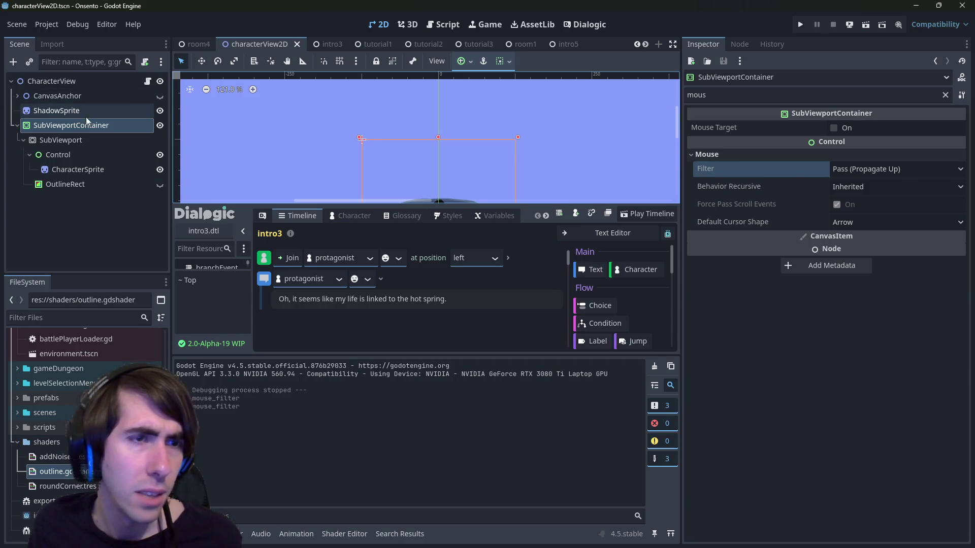
pyautogui.click(870, 168)
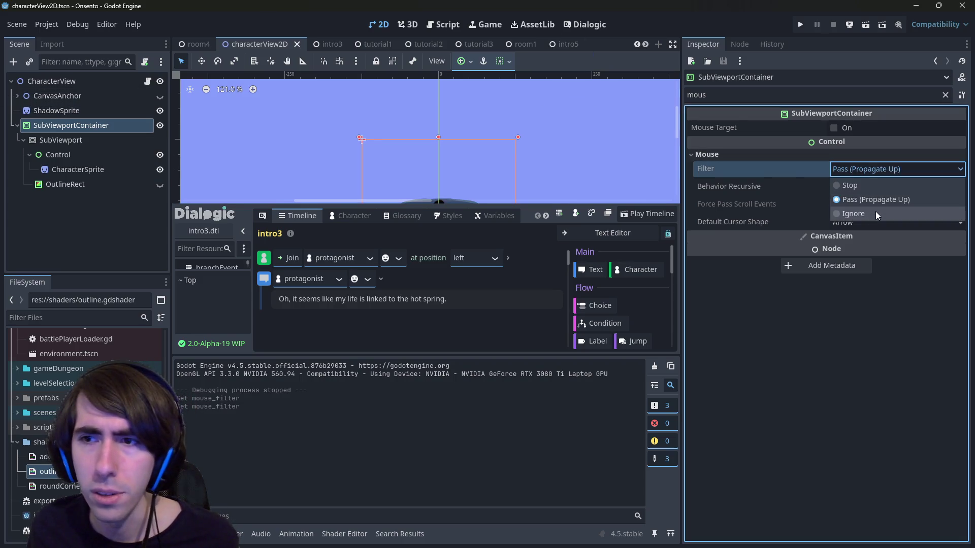
pyautogui.click(875, 212)
pyautogui.hotkey('ctrl', 's')
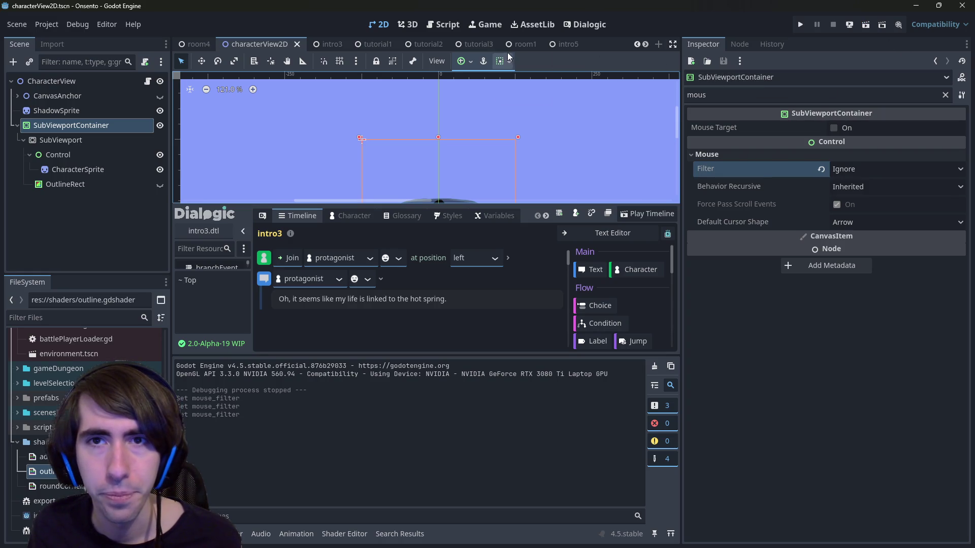
pyautogui.click(846, 170)
pyautogui.click(870, 195)
pyautogui.hotkey('ctrl', 's')
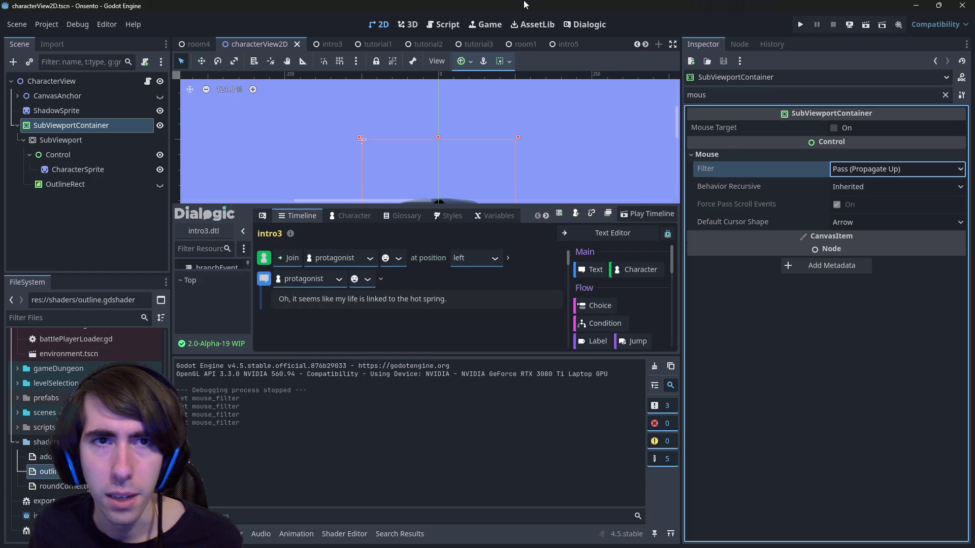
# Step: Open tutorial3.tscn via quick search and run it as the current scene
pyautogui.hotkey('alt', 'shift', 'o')
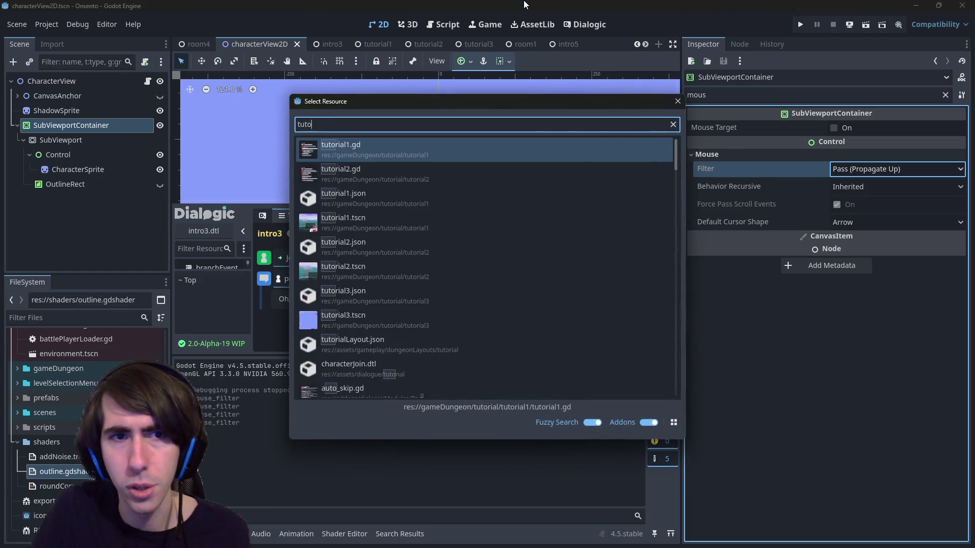
pyautogui.write('tutorial3')
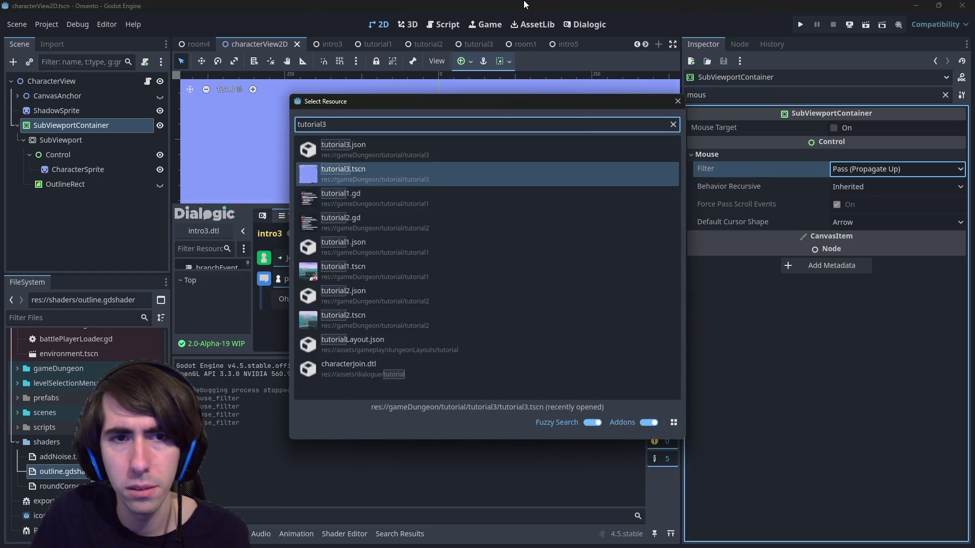
pyautogui.press('Return')
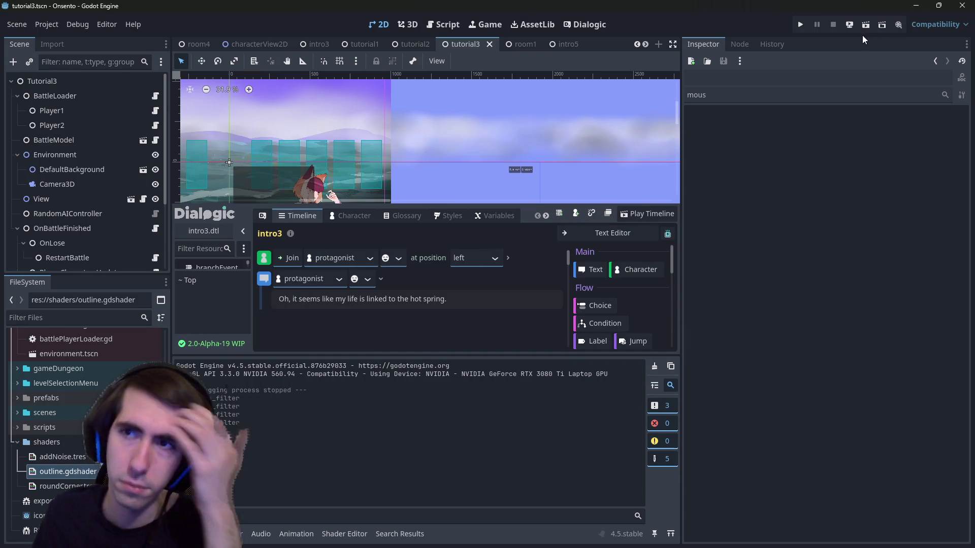
pyautogui.click(862, 29)
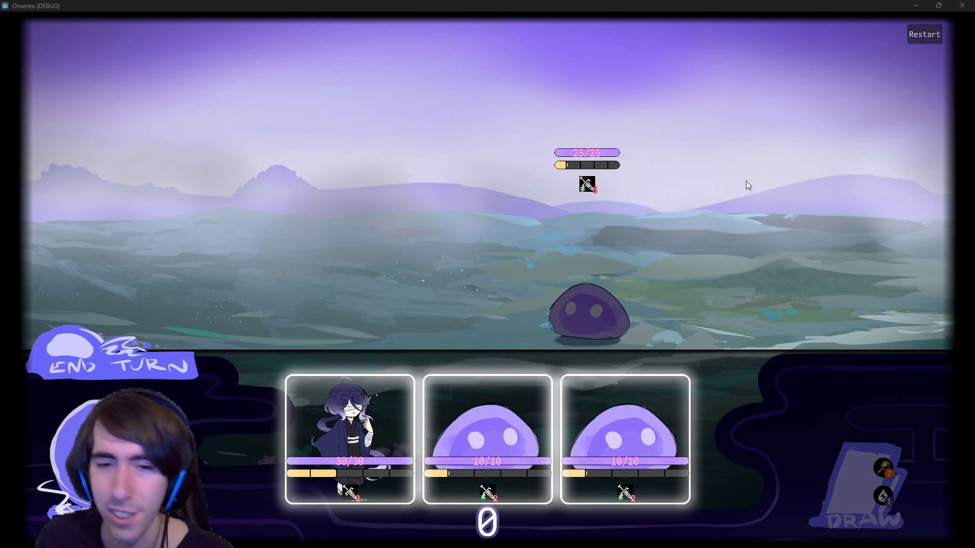
# Step: Play the battle test with Motivation and Guard Up cards, attack the slime, then close the game
pyautogui.moveTo(351, 436)
pyautogui.mouseDown()
pyautogui.moveTo(389, 284)
pyautogui.moveTo(285, 313)
pyautogui.mouseUp()
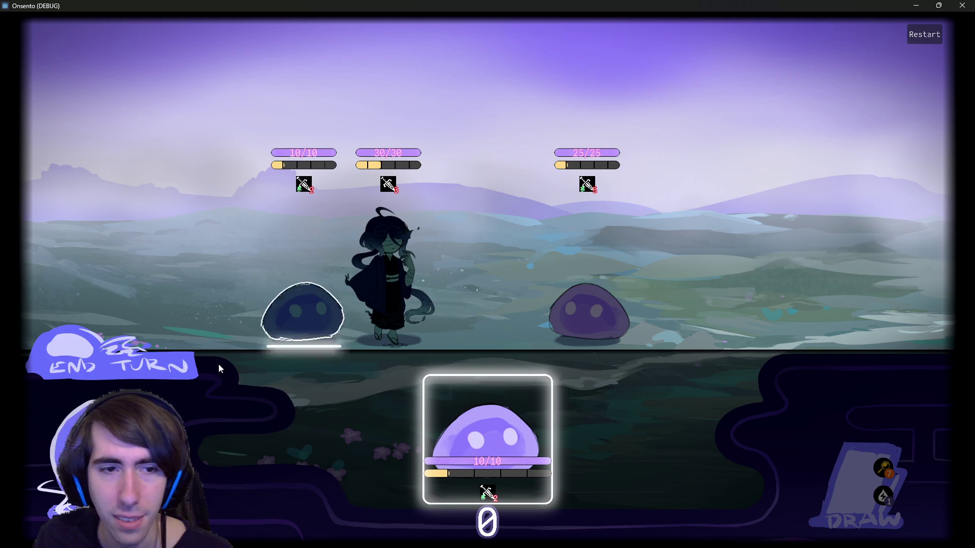
pyautogui.click(117, 368)
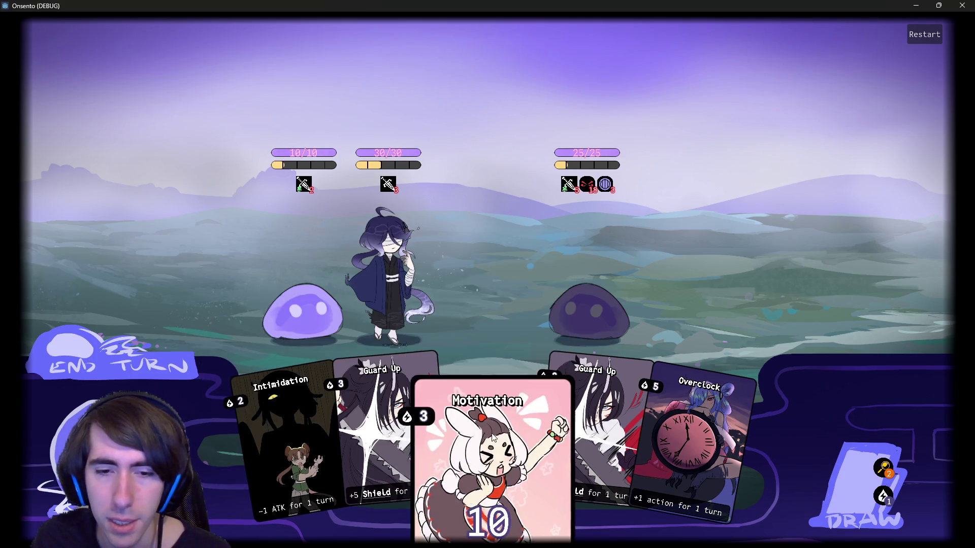
pyautogui.moveTo(487, 421); pyautogui.dragTo(426, 342)
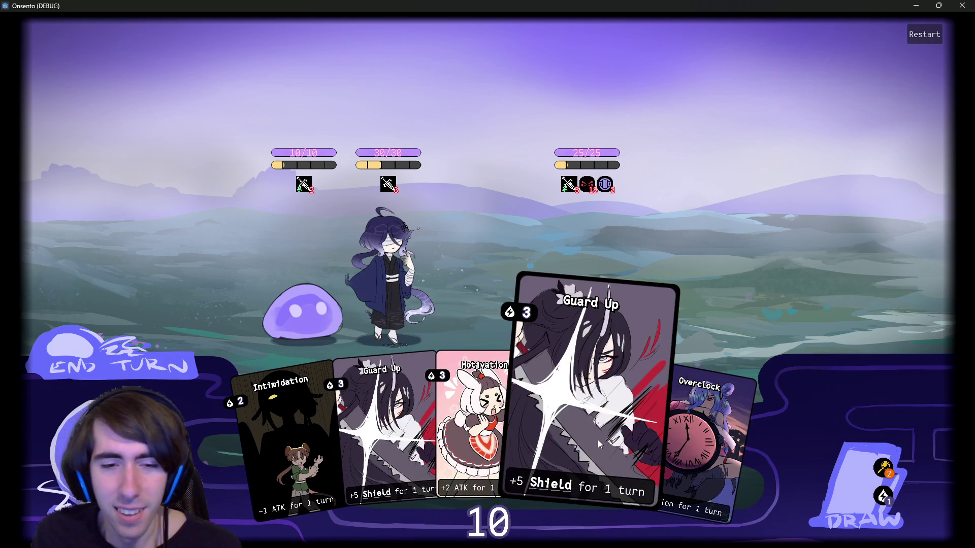
pyautogui.moveTo(374, 422)
pyautogui.mouseDown()
pyautogui.moveTo(386, 294)
pyautogui.moveTo(378, 396)
pyautogui.mouseUp()
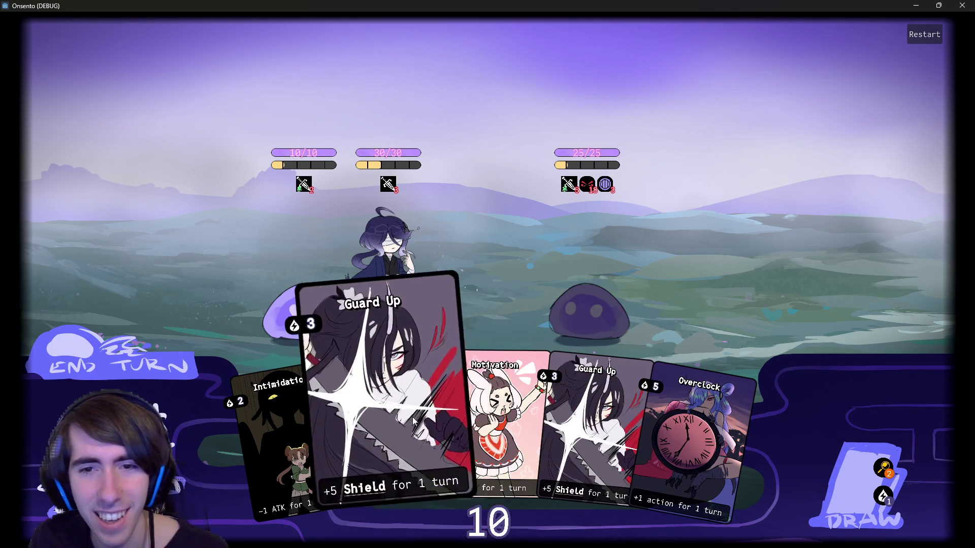
pyautogui.click(565, 287)
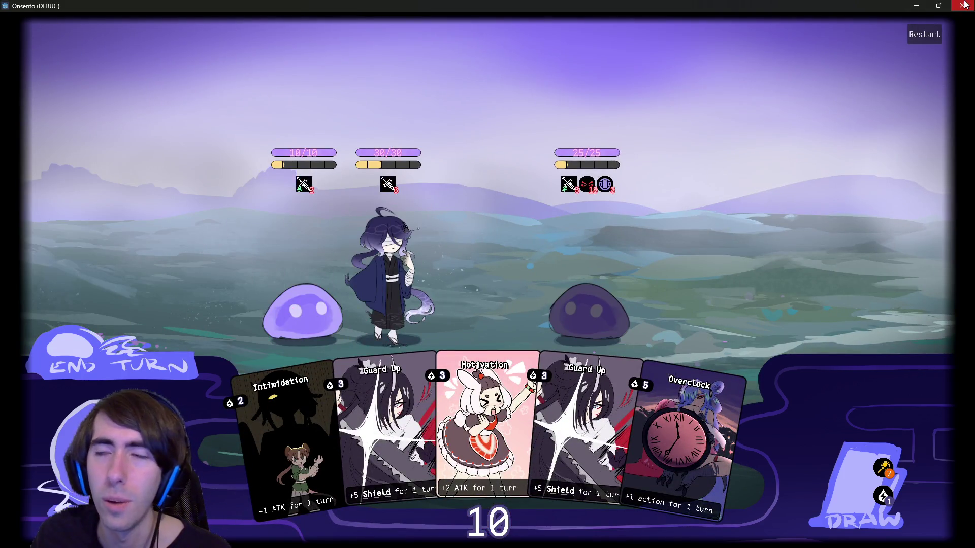
pyautogui.click(963, 5)
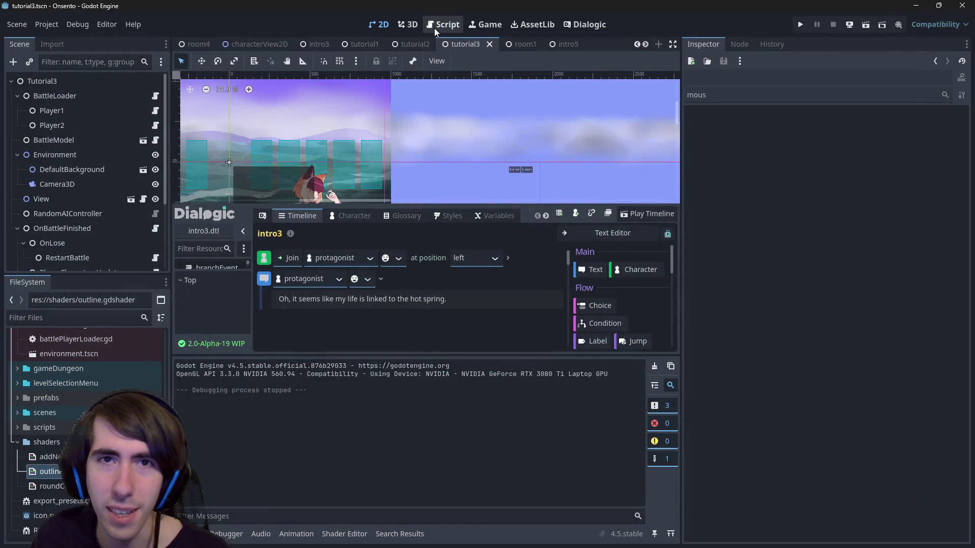
# Step: Open the playerView2D scene from the View node and expand CardDragCanvasLayer and PlayerCanvas
pyautogui.click(434, 27)
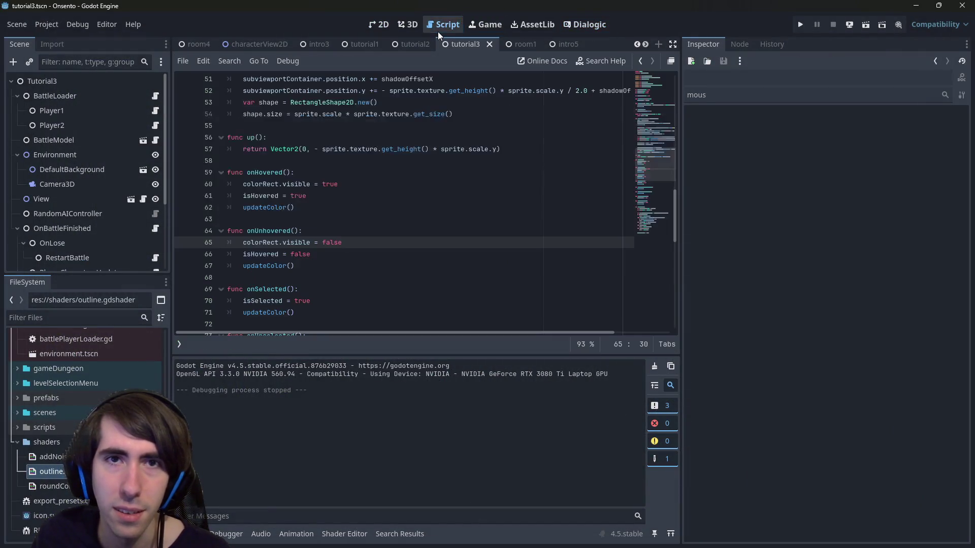
pyautogui.click(382, 24)
pyautogui.click(134, 196)
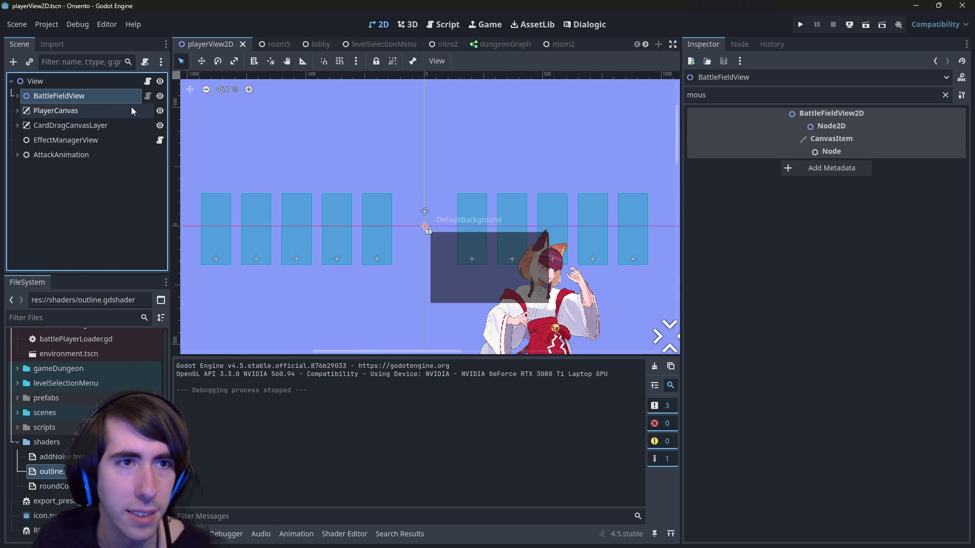
pyautogui.click(19, 127)
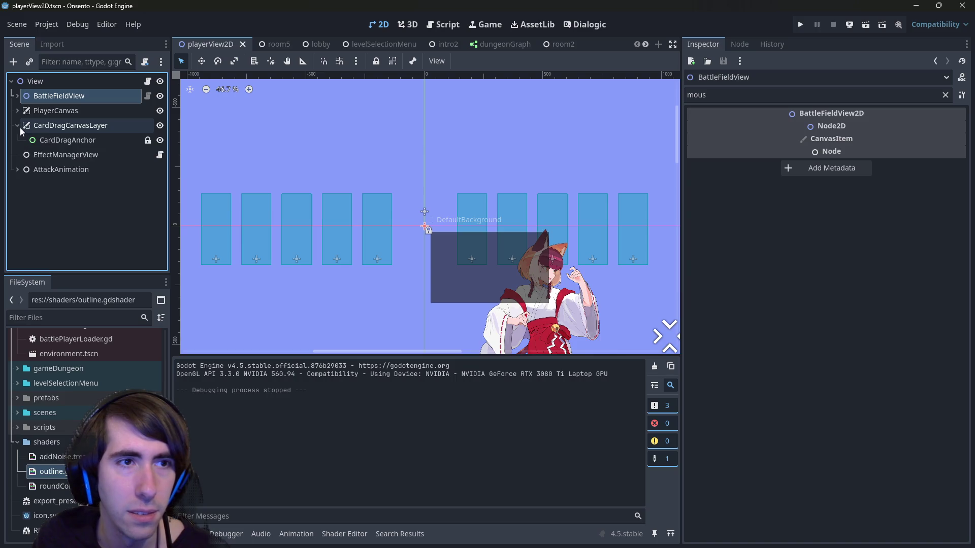
pyautogui.click(18, 117)
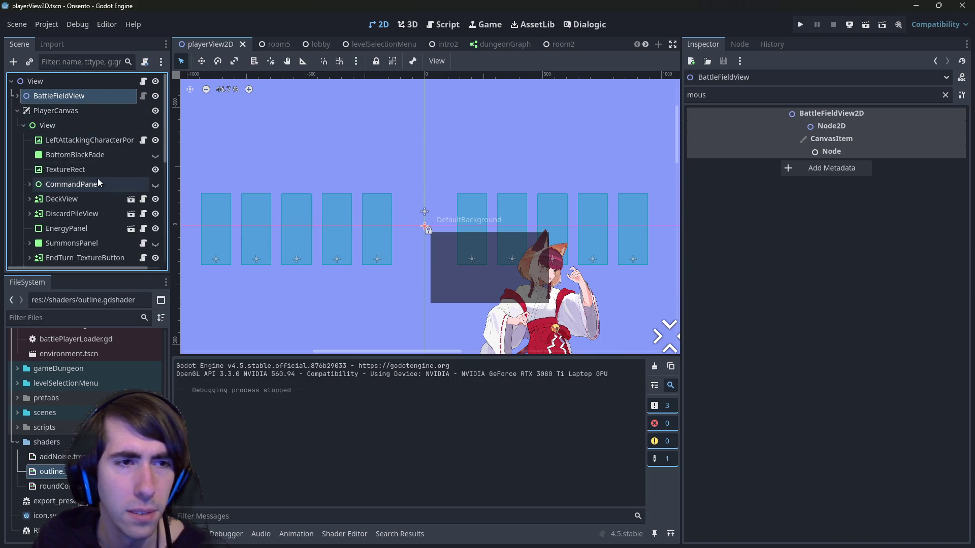
pyautogui.scroll(-5, 97, 178)
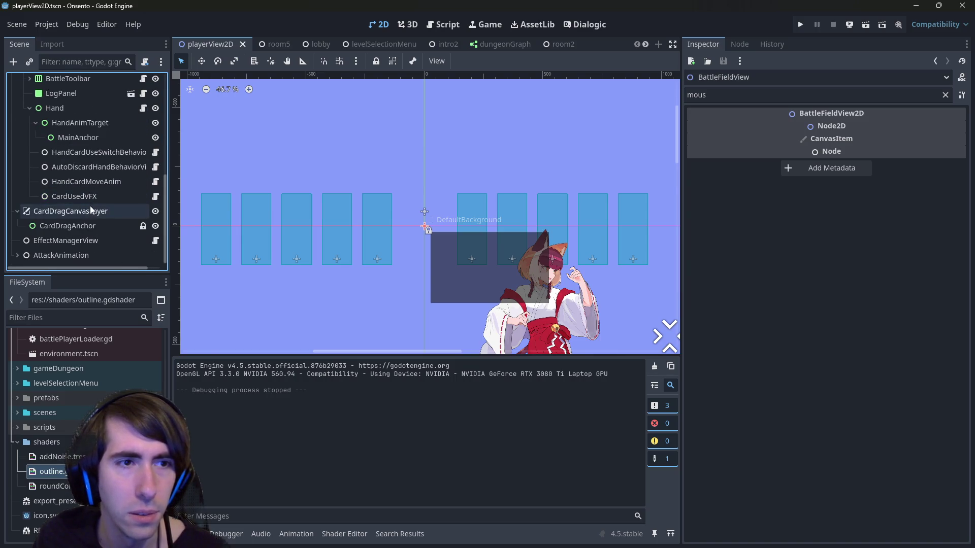
pyautogui.scroll(3, 90, 205)
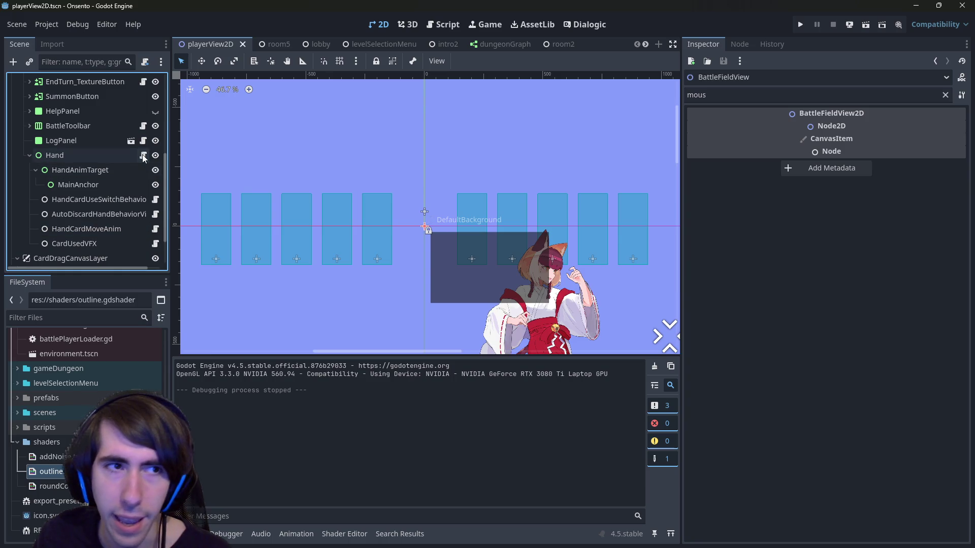
pyautogui.scroll(-3, 90, 214)
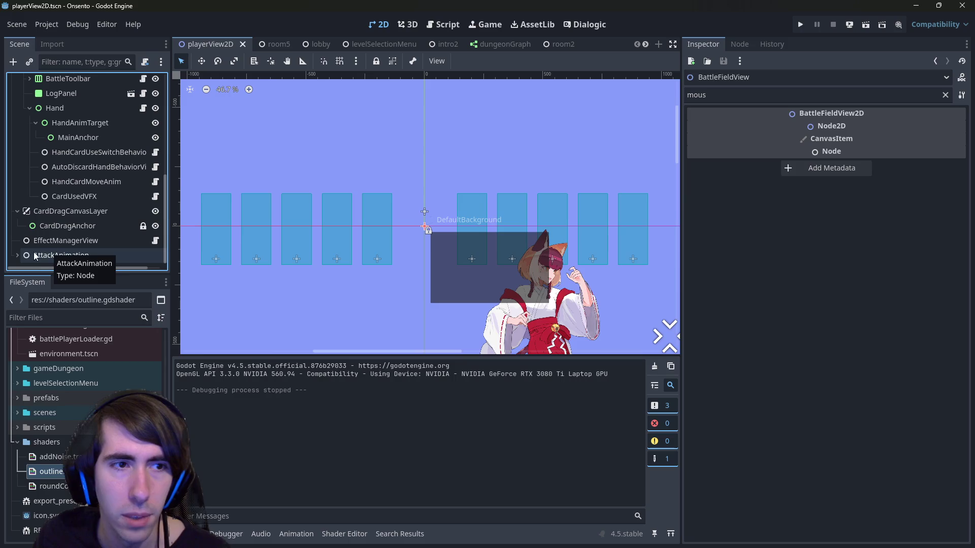
# Step: Expand AttackAnimation > ChangeToAttackCursor > CanvasLayer and select CursorTextureRect in the 2D view
pyautogui.click(18, 255)
pyautogui.scroll(-4, 56, 239)
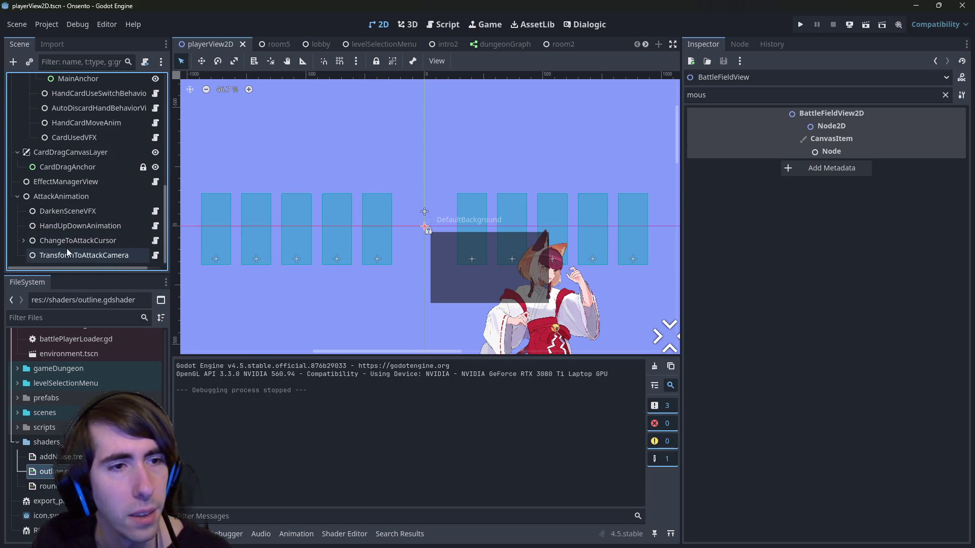
pyautogui.click(74, 256)
pyautogui.click(156, 255)
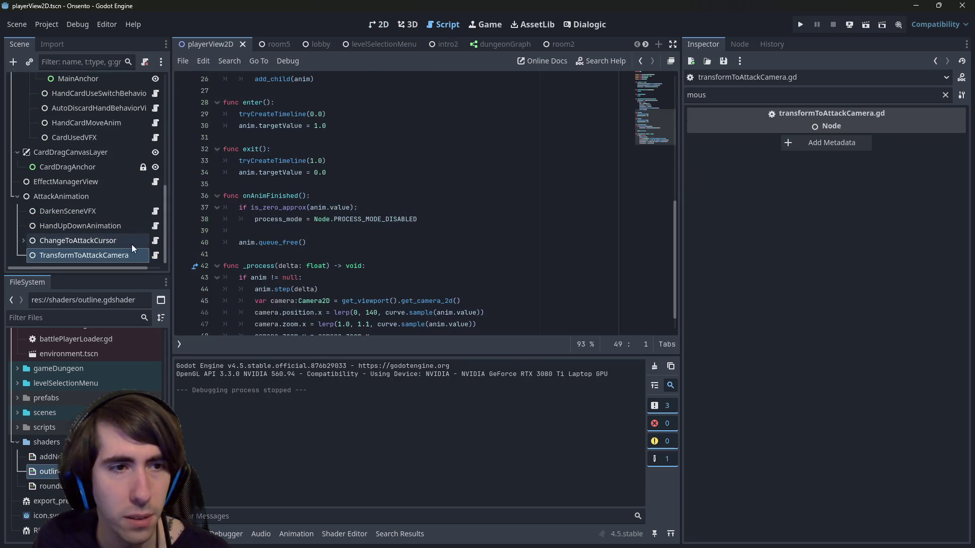
pyautogui.click(23, 241)
pyautogui.click(73, 241)
pyautogui.scroll(-1, 73, 241)
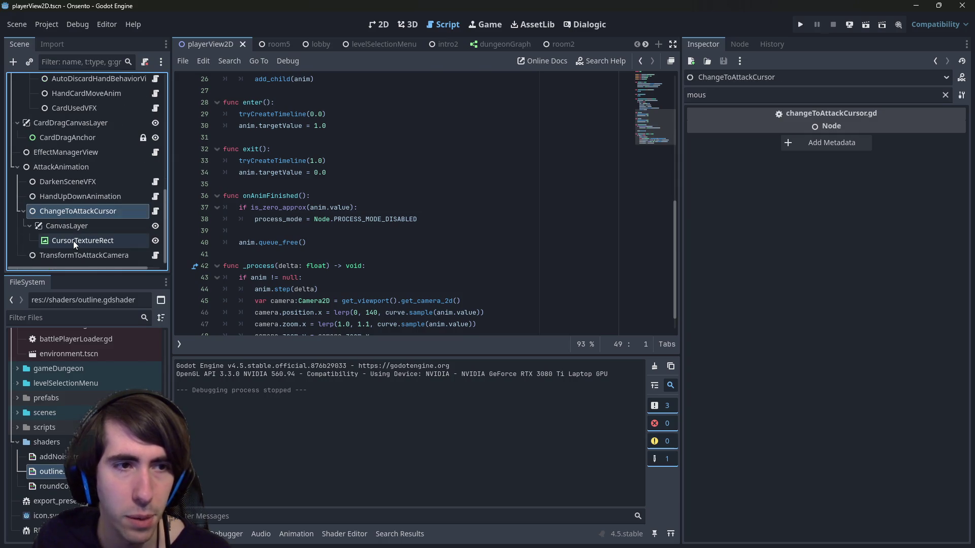
pyautogui.click(88, 243)
pyautogui.click(378, 25)
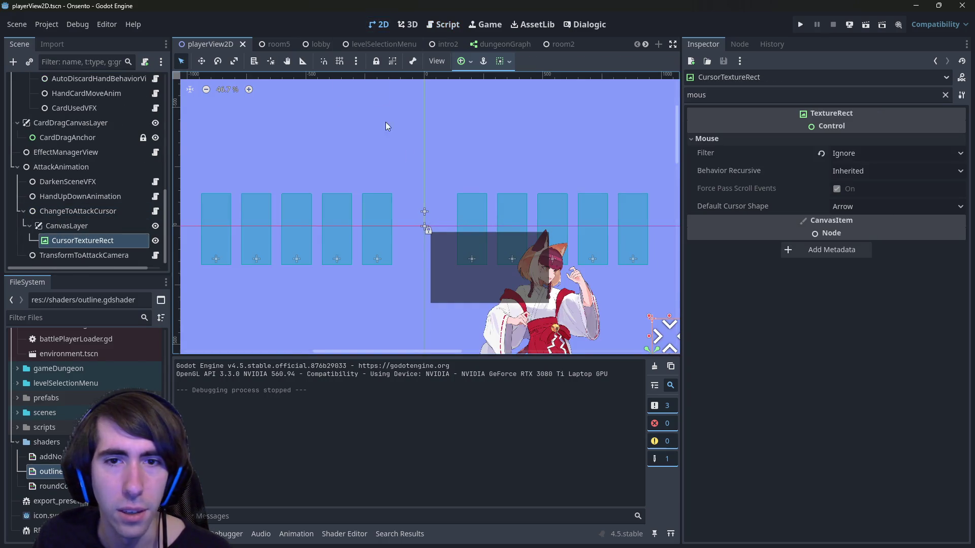
pyautogui.scroll(-2, 444, 301)
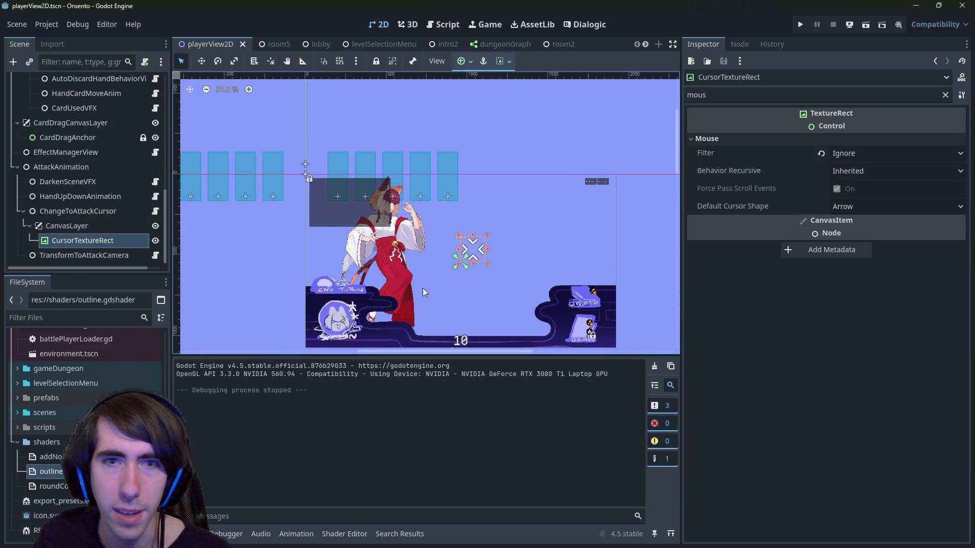
# Step: Open changeToAttackCursor.gd and examine the targetSprite and cursor-position code on lines 40–41
pyautogui.click(155, 211)
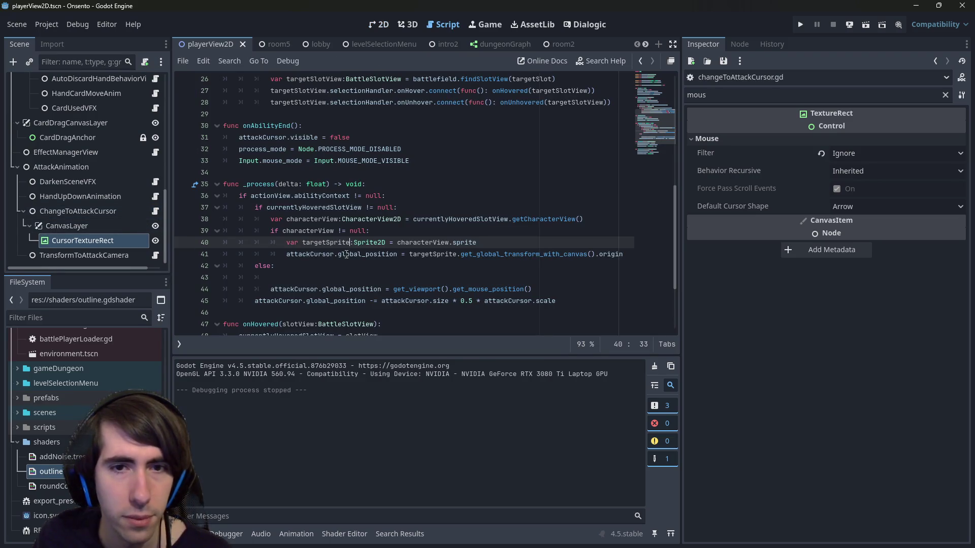
pyautogui.scroll(-3, 345, 254)
pyautogui.scroll(2, 287, 226)
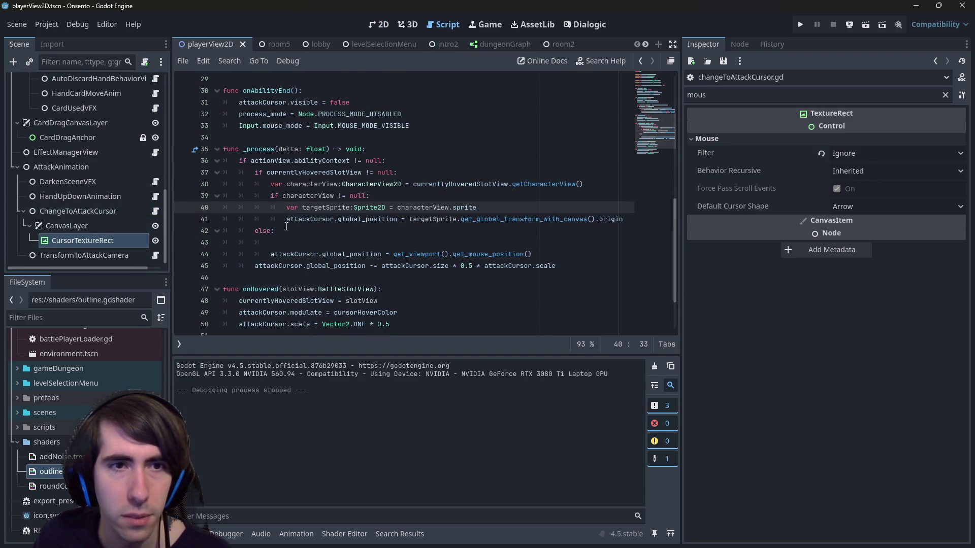
pyautogui.scroll(-2, 288, 226)
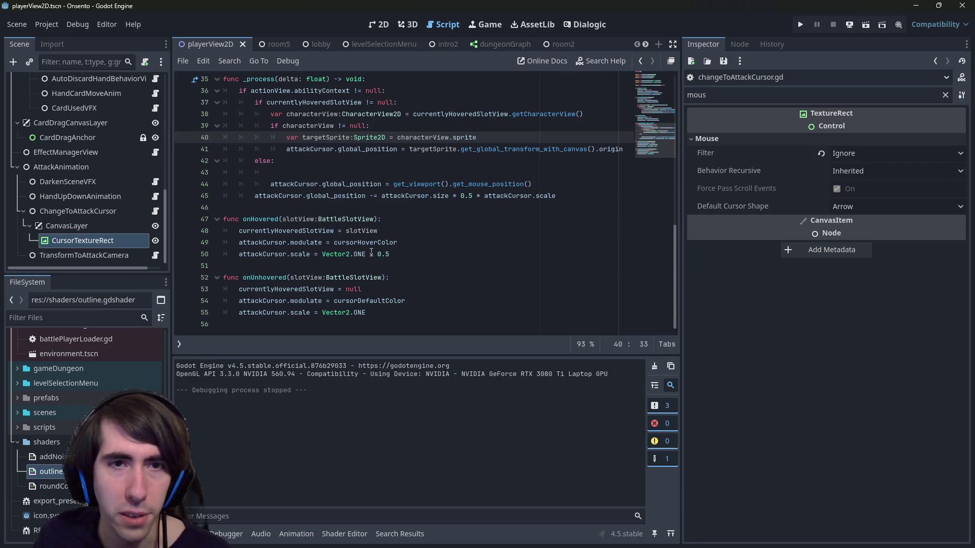
pyautogui.scroll(1, 381, 203)
pyautogui.scroll(1, 401, 208)
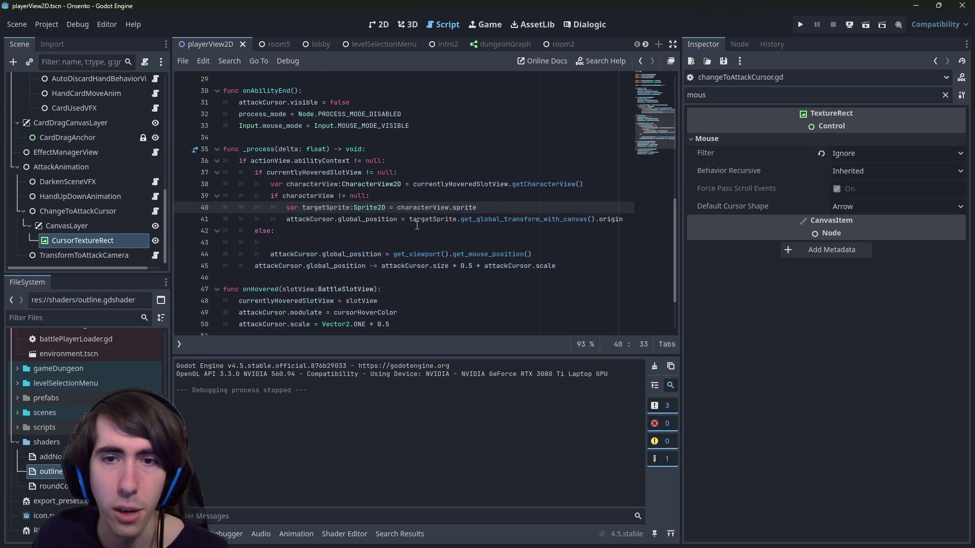
pyautogui.doubleClick(468, 219)
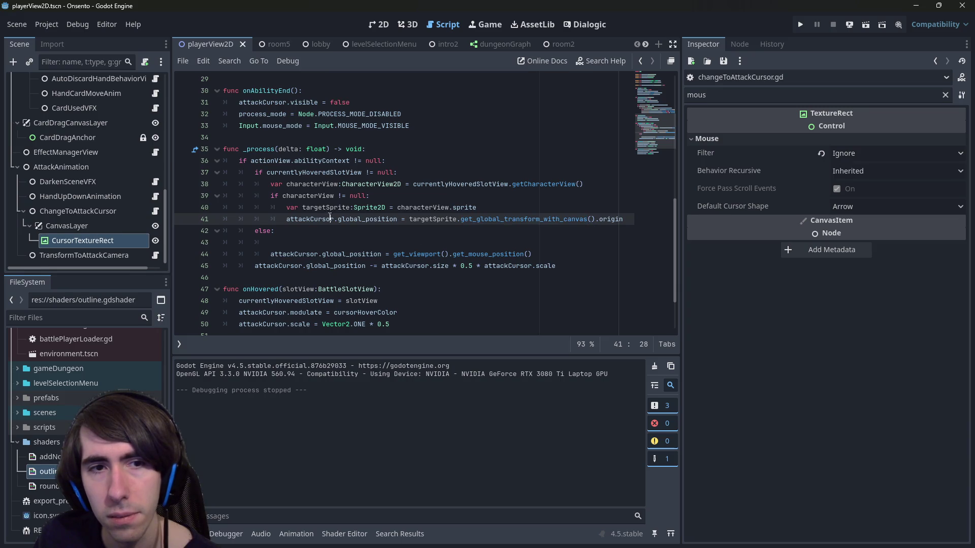
pyautogui.doubleClick(311, 219)
pyautogui.doubleClick(350, 219)
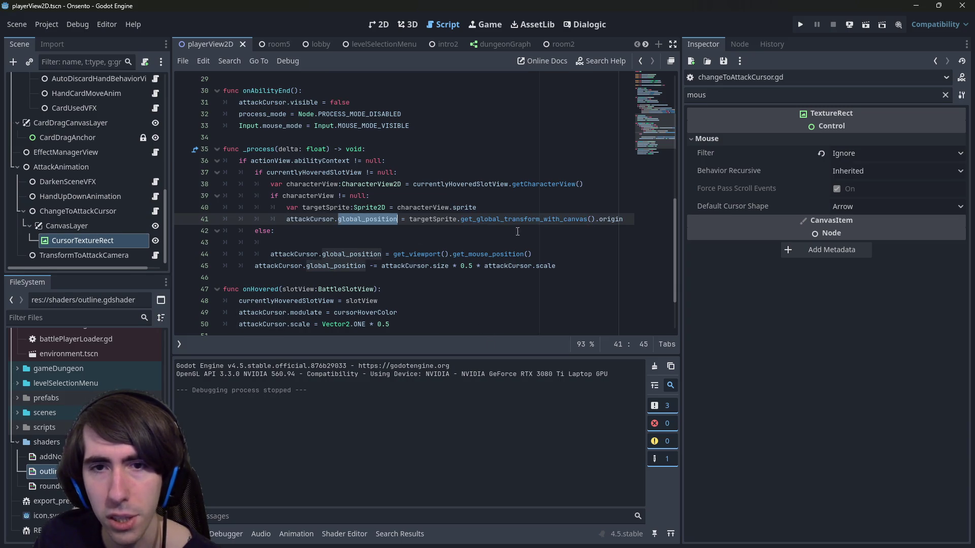
pyautogui.press('Up')
pyautogui.press('End')
pyautogui.doubleClick(442, 220)
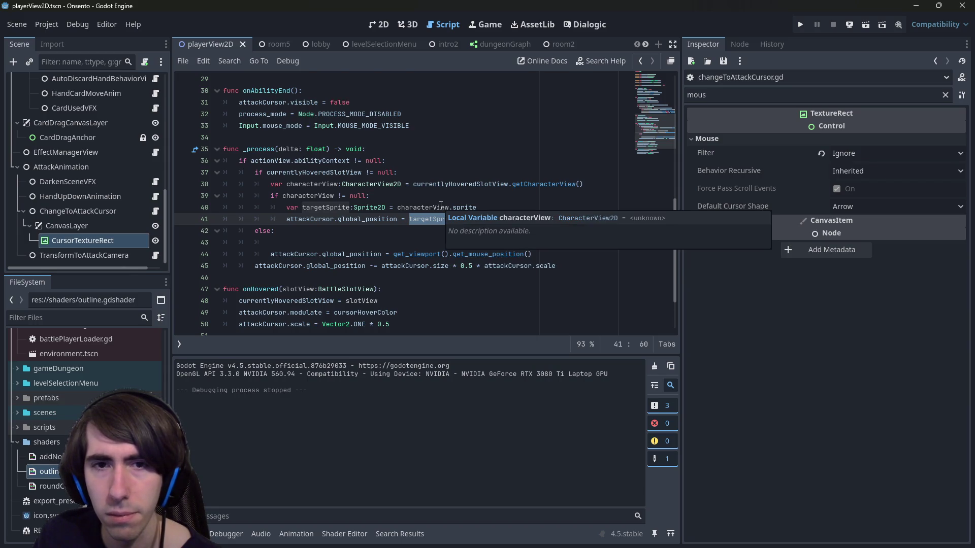
pyautogui.doubleClick(462, 207)
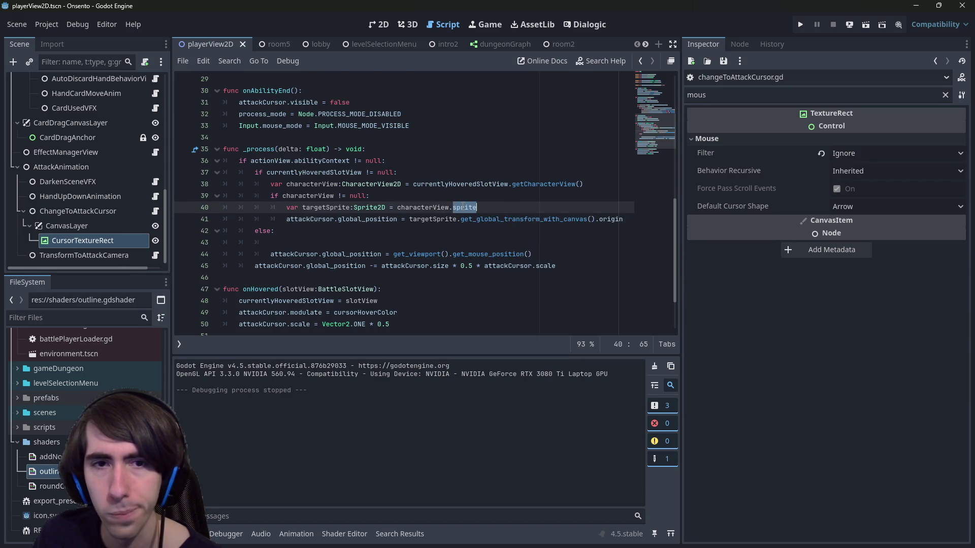
pyautogui.doubleClick(341, 208)
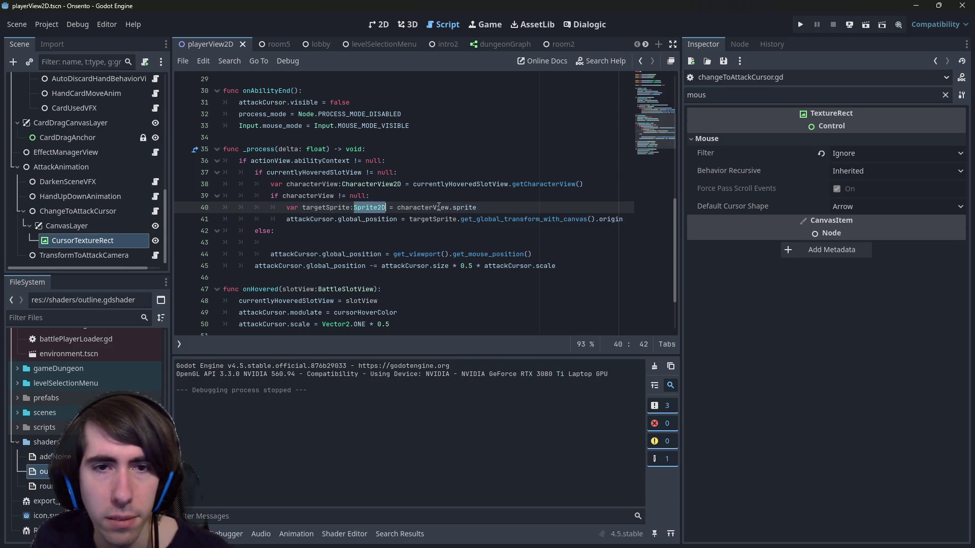
pyautogui.doubleClick(422, 207)
# Step: Replace targetSprite with characterView on line 41 and comment out line 40
pyautogui.scroll(3, 440, 217)
pyautogui.scroll(-1, 441, 223)
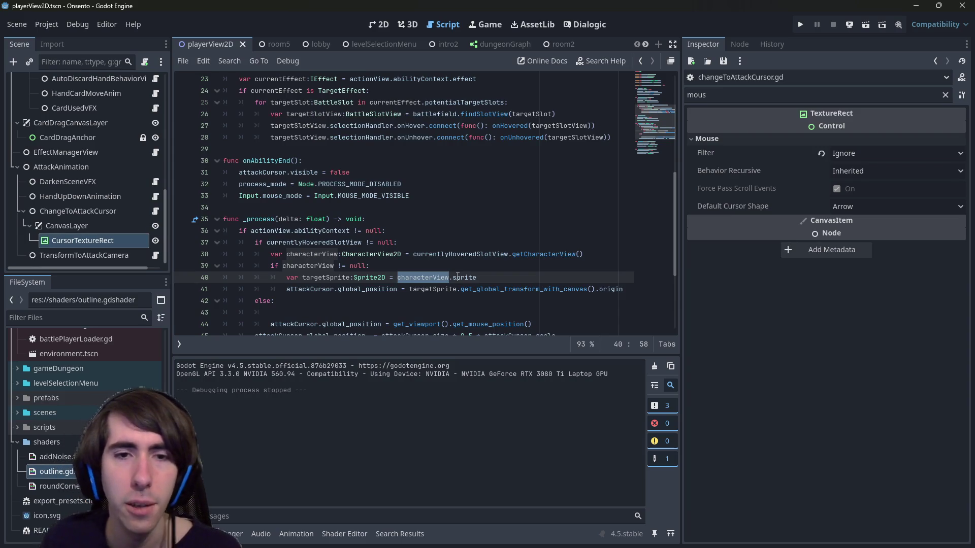
pyautogui.moveTo(461, 277)
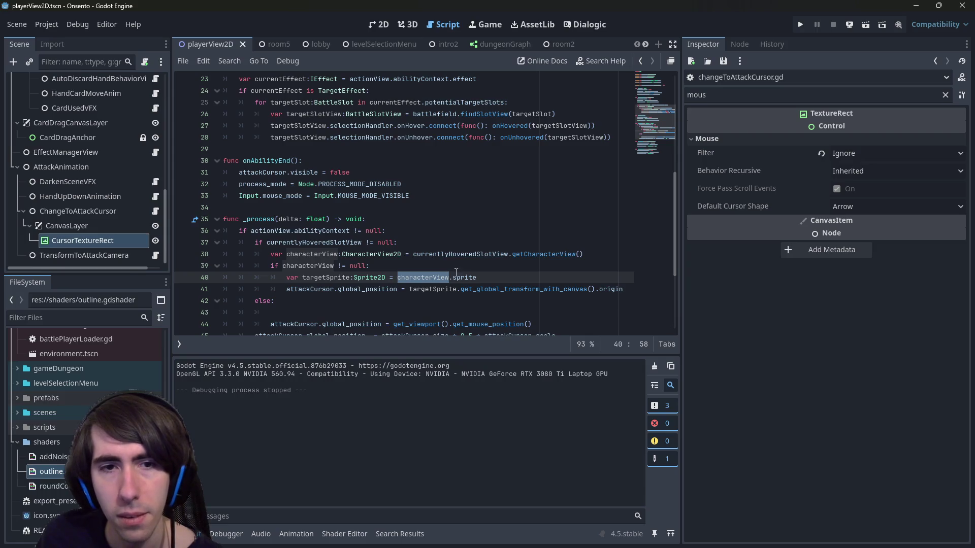
pyautogui.doubleClick(464, 277)
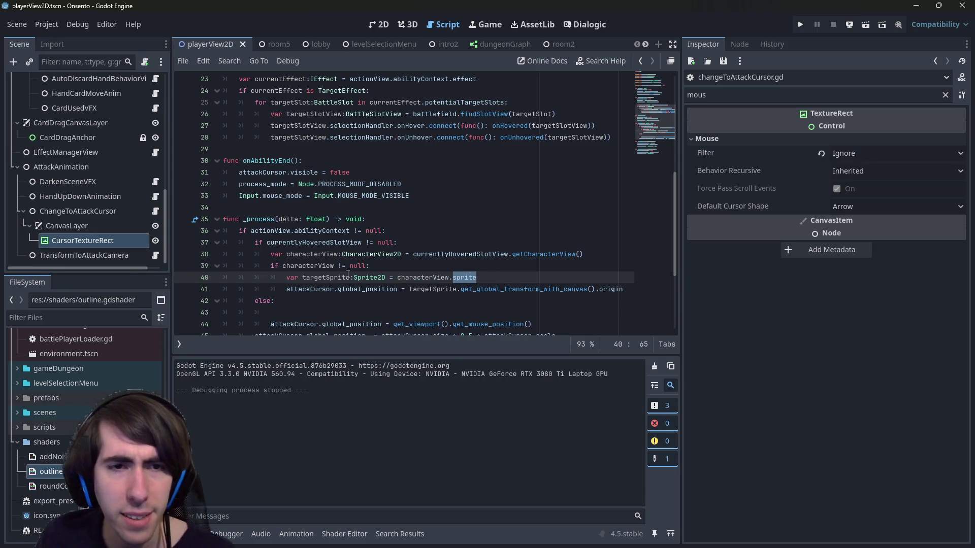
pyautogui.doubleClick(312, 254)
pyautogui.hotkey('ctrl', 'c')
pyautogui.doubleClick(433, 289)
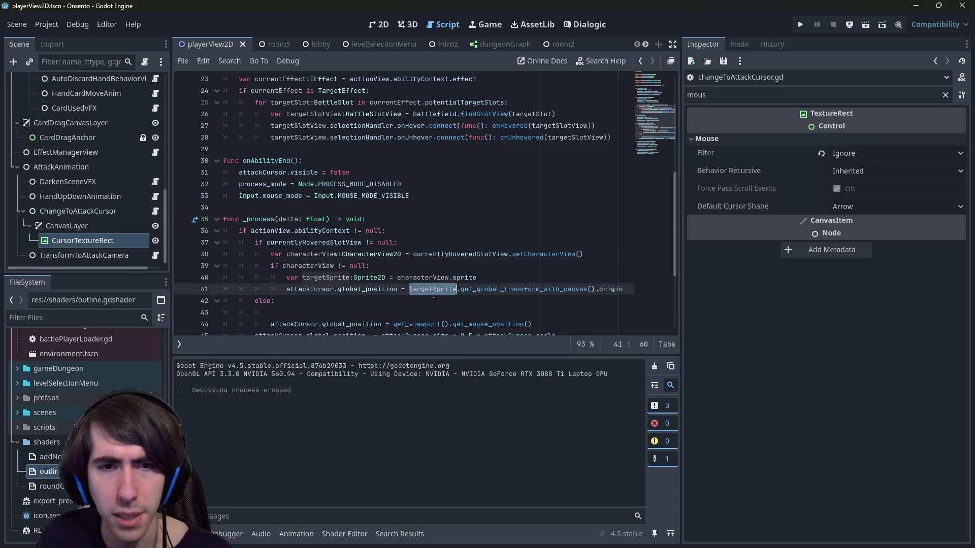
pyautogui.hotkey('ctrl', 'v')
pyautogui.click(496, 277)
pyautogui.hotkey('ctrl', 'k')
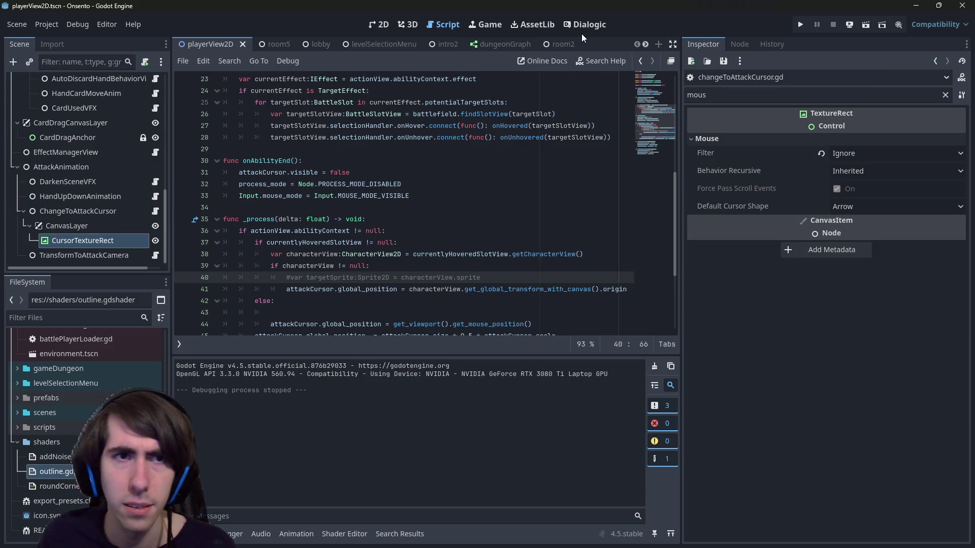
# Step: Save the script changes and open tutorial3.tscn through Quick Open by searching for it
pyautogui.hotkey('ctrl', 's')
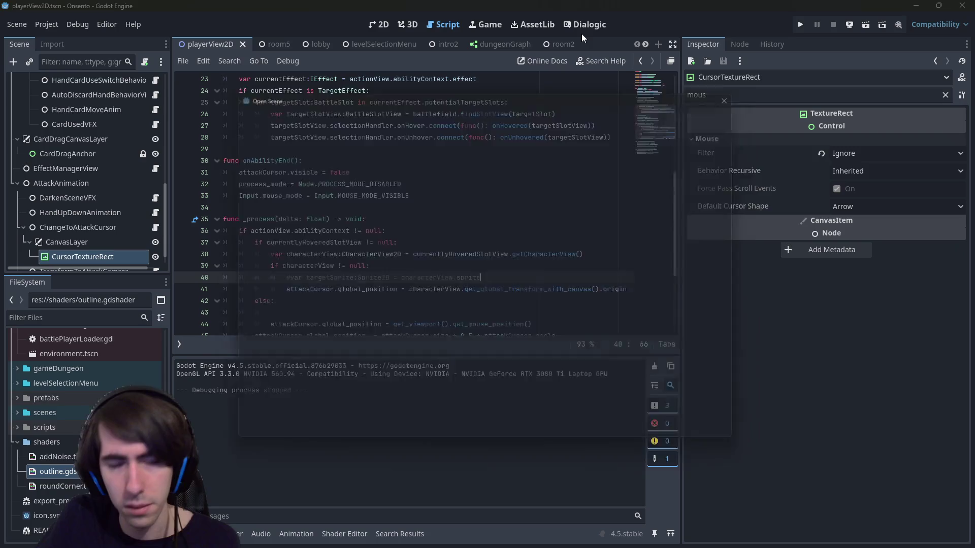
pyautogui.hotkey('ctrl', 'o')
pyautogui.press('Escape')
pyautogui.hotkey('shift', 'alt', 'o')
pyautogui.write('room3')
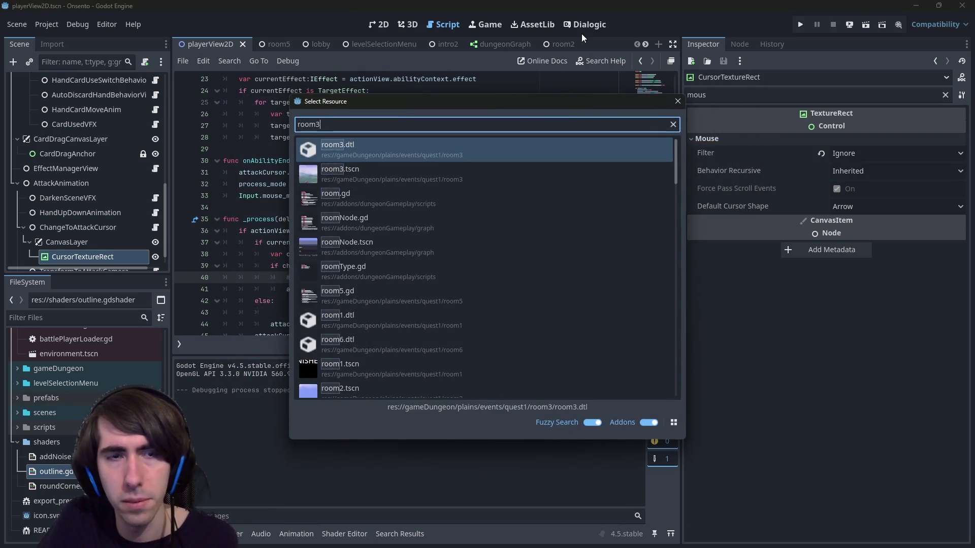
pyautogui.press('BackSpace')
pyautogui.press('BackSpace')
pyautogui.press('BackSpace')
pyautogui.write('tuto')
pyautogui.press('BackSpace')
pyautogui.press('BackSpace')
pyautogui.press('BackSpace')
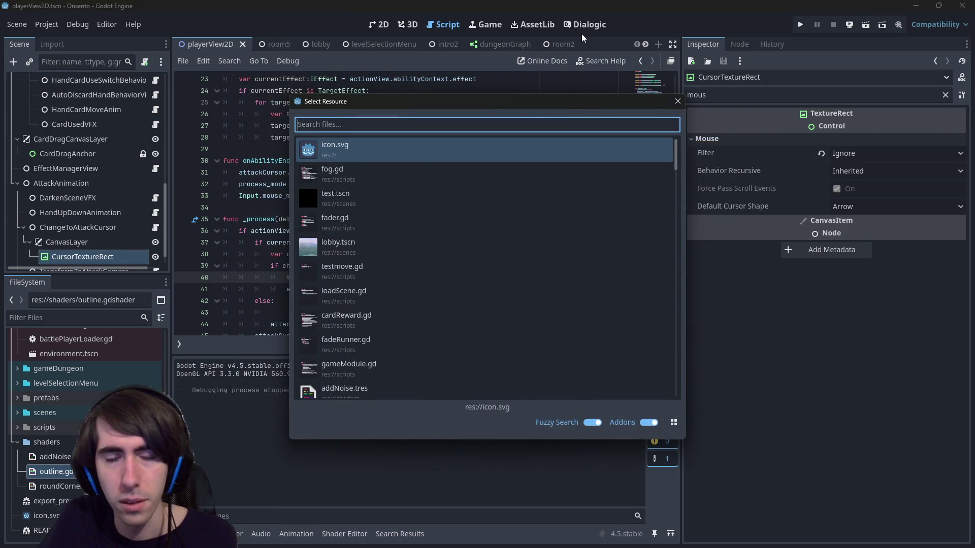
pyautogui.write('uro')
pyautogui.press('BackSpace')
pyautogui.press('BackSpace')
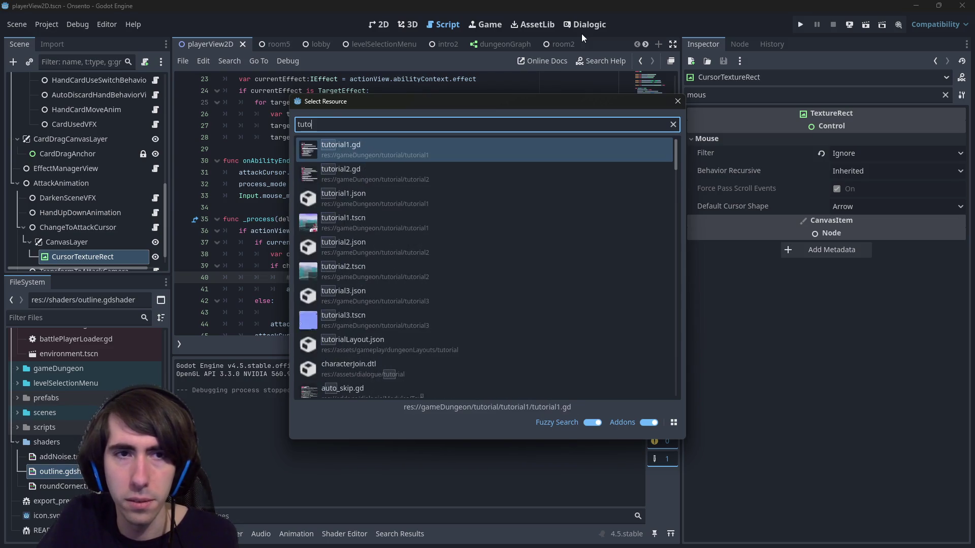
pyautogui.write('to3')
pyautogui.press('Return')
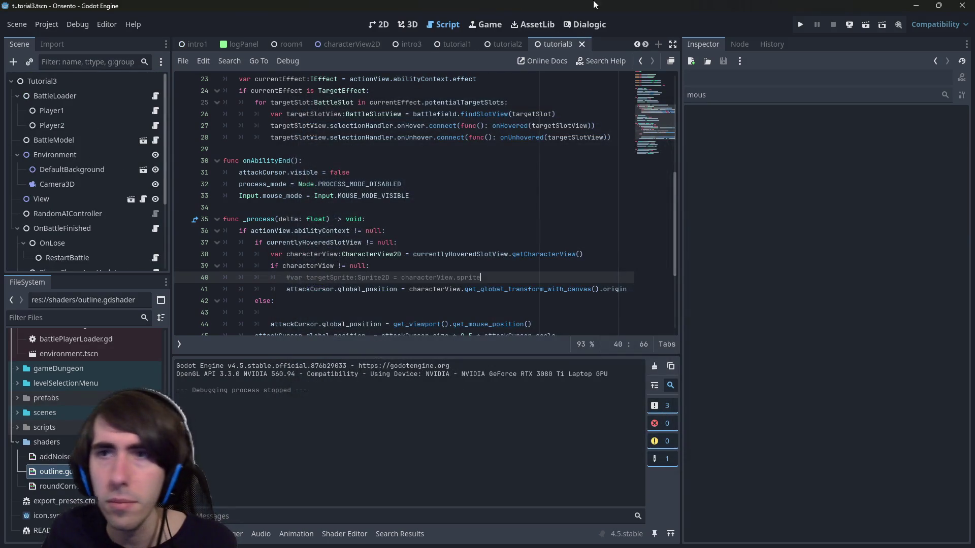
pyautogui.click(862, 26)
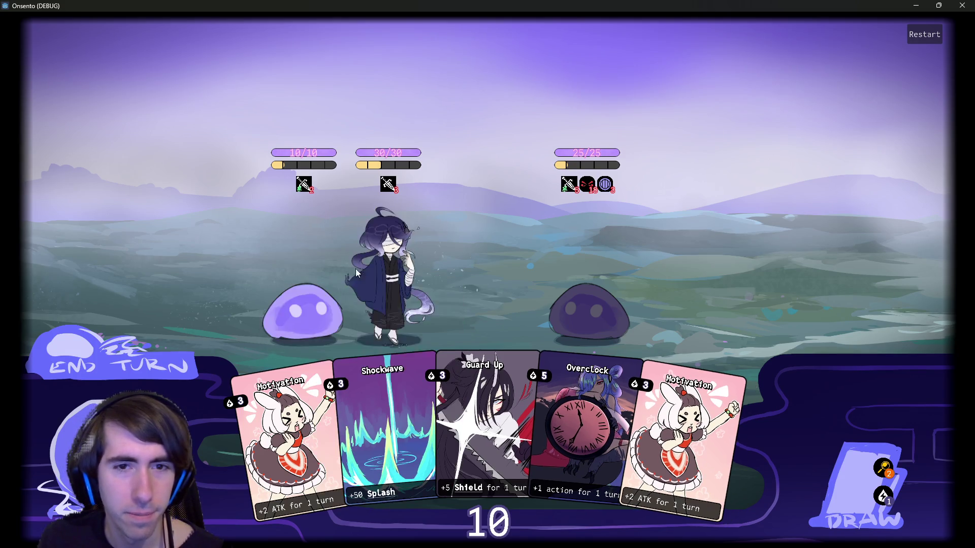
pyautogui.click(355, 269)
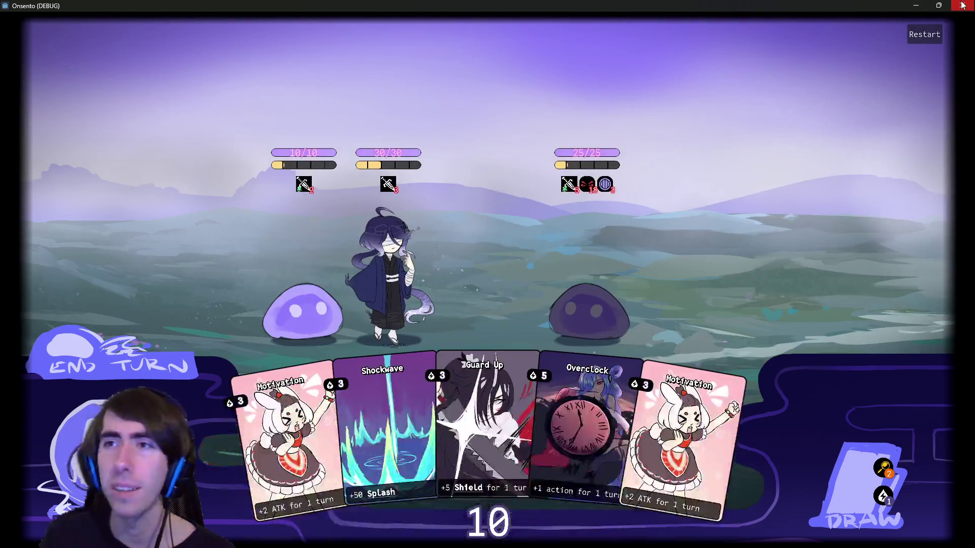
pyautogui.click(962, 5)
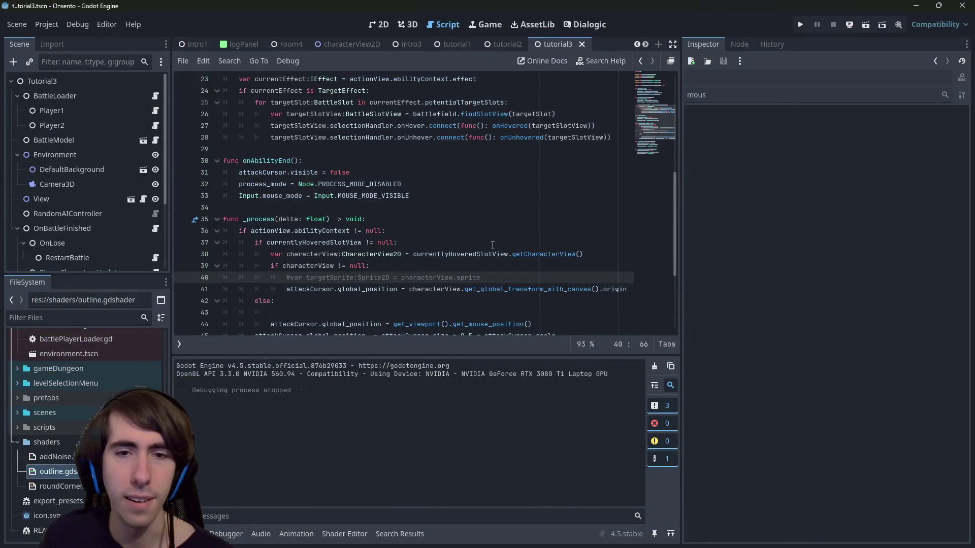
# Step: Uncomment line 40 and assign characterView.subviewportContainer to targetSprite using autocomplete
pyautogui.scroll(-4, 417, 256)
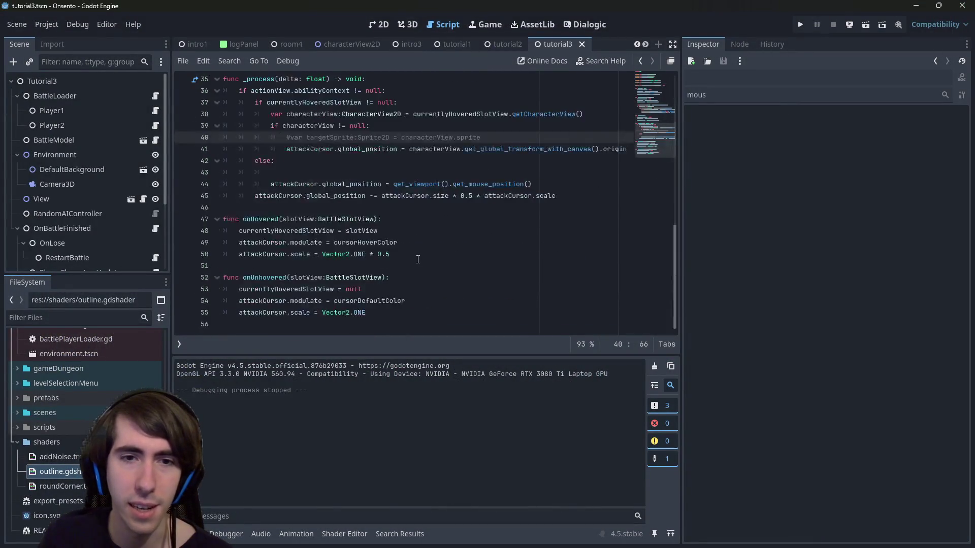
pyautogui.scroll(3, 417, 256)
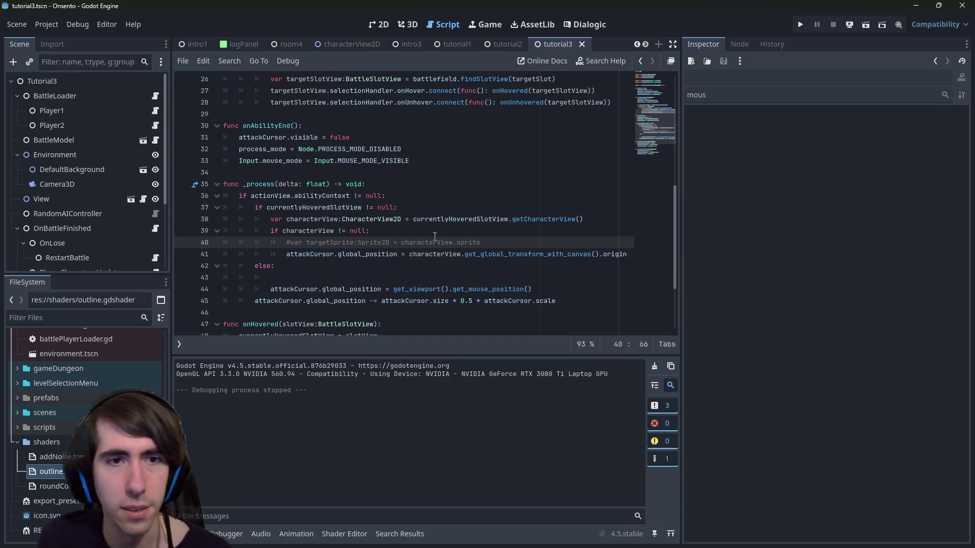
pyautogui.hotkey('ctrl', 'k')
pyautogui.hotkey('ctrl', 's')
pyautogui.doubleClick(432, 254)
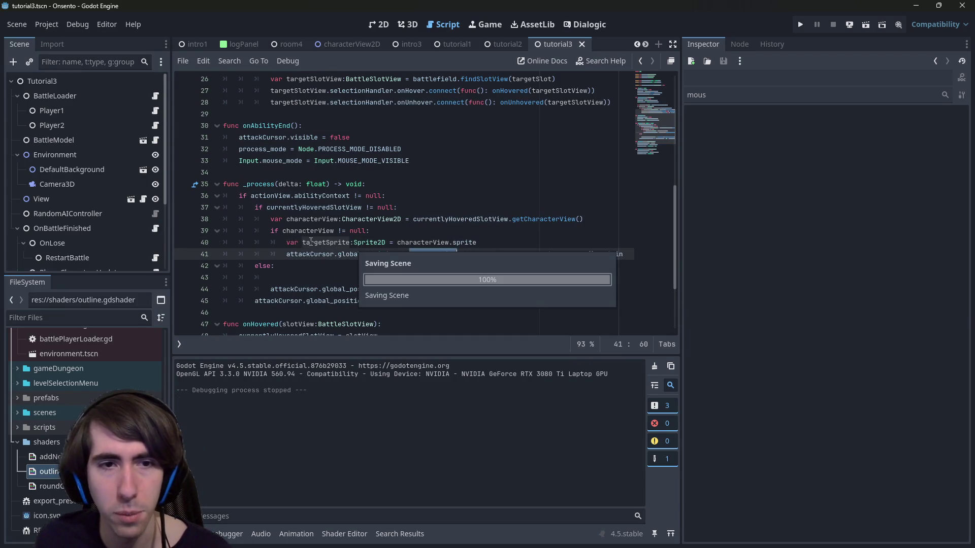
pyautogui.doubleClick(355, 243)
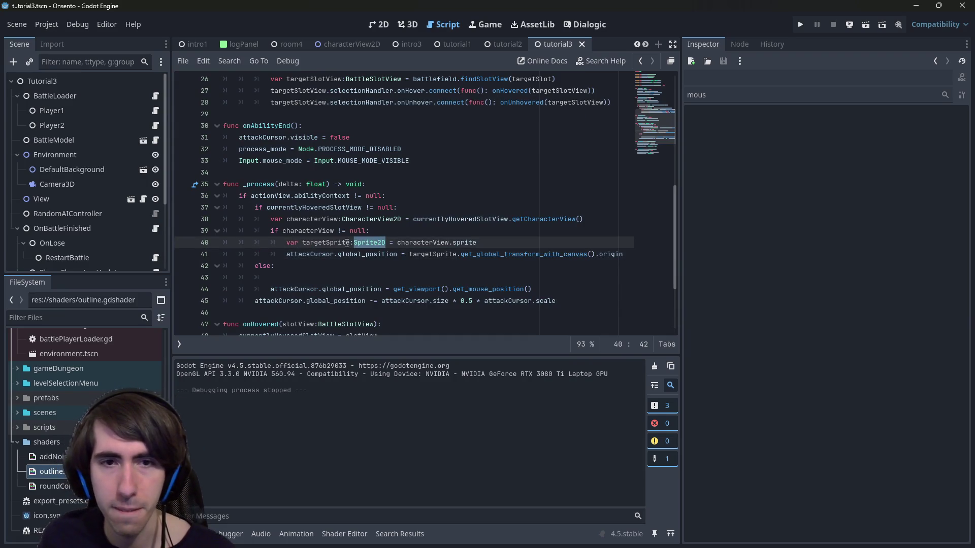
pyautogui.doubleClick(431, 243)
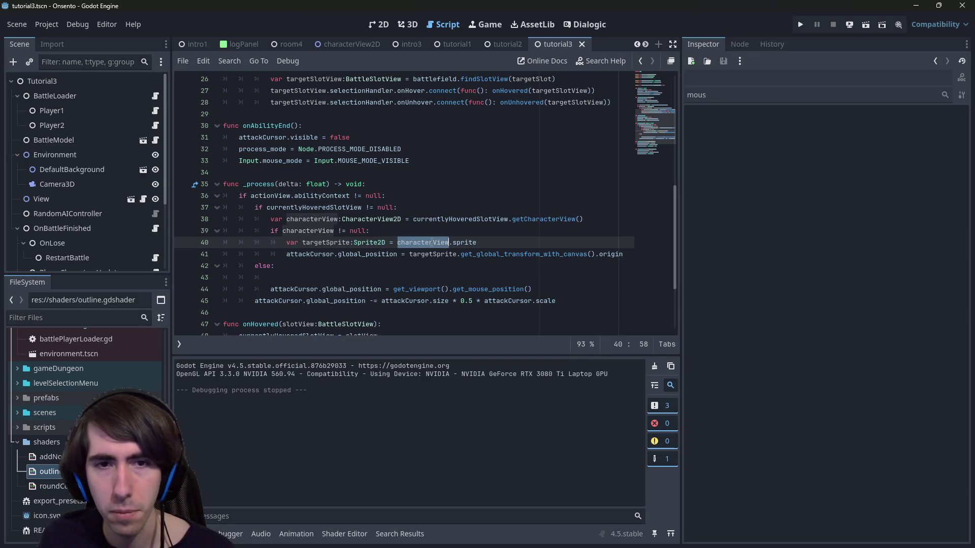
pyautogui.doubleClick(466, 243)
pyautogui.press('BackSpace')
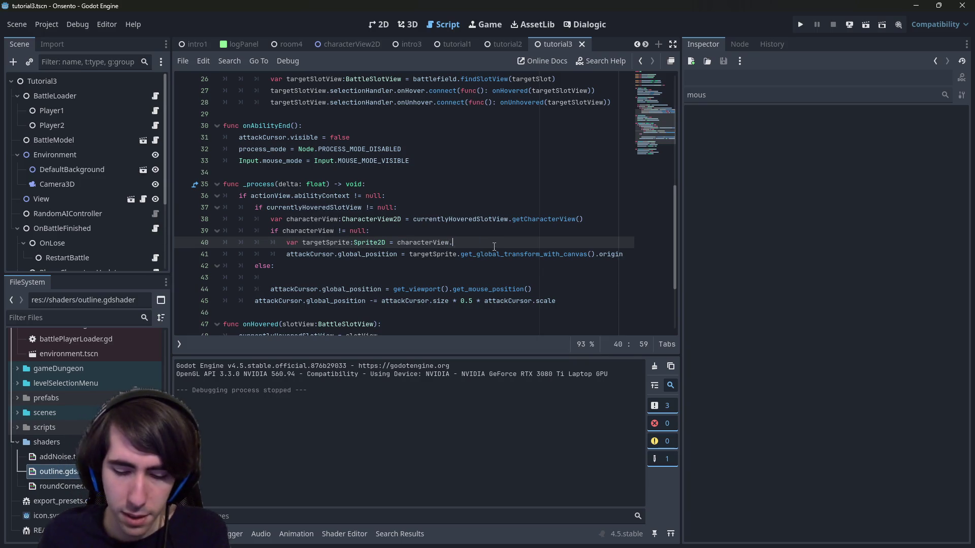
pyautogui.hotkey('ctrl', 'space')
pyautogui.press('Down')
pyautogui.press('Down')
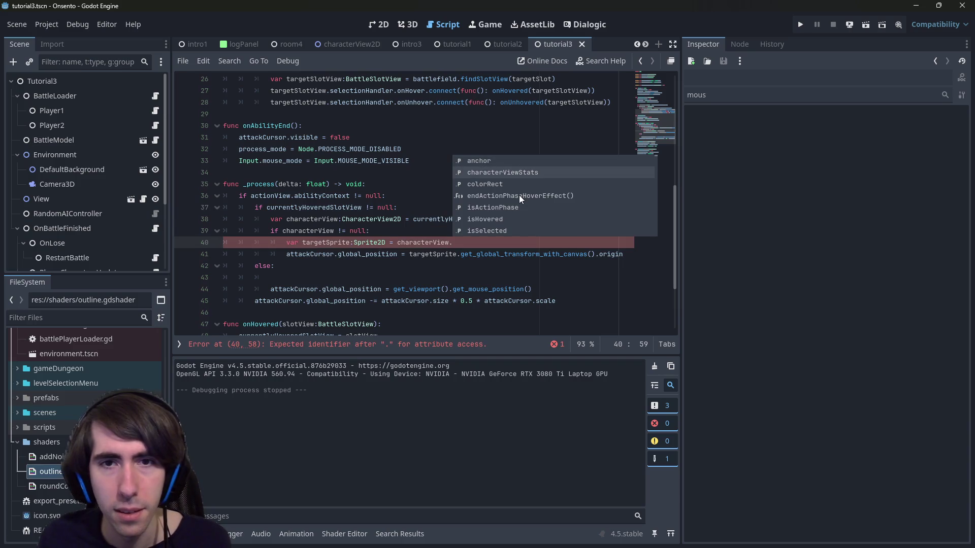
pyautogui.press('Down')
pyautogui.press('Down')
pyautogui.press('Down')
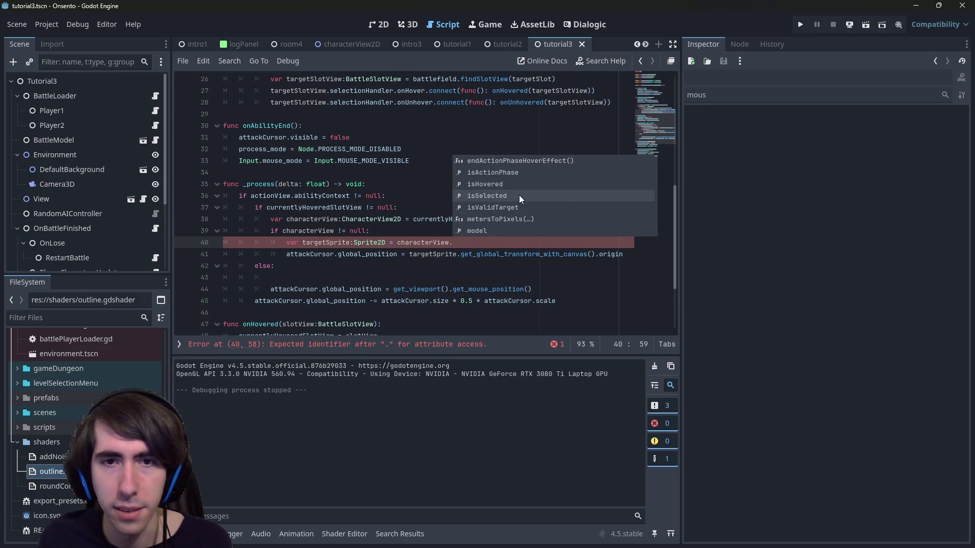
pyautogui.press('Down')
pyautogui.press('Down')
pyautogui.press('Down')
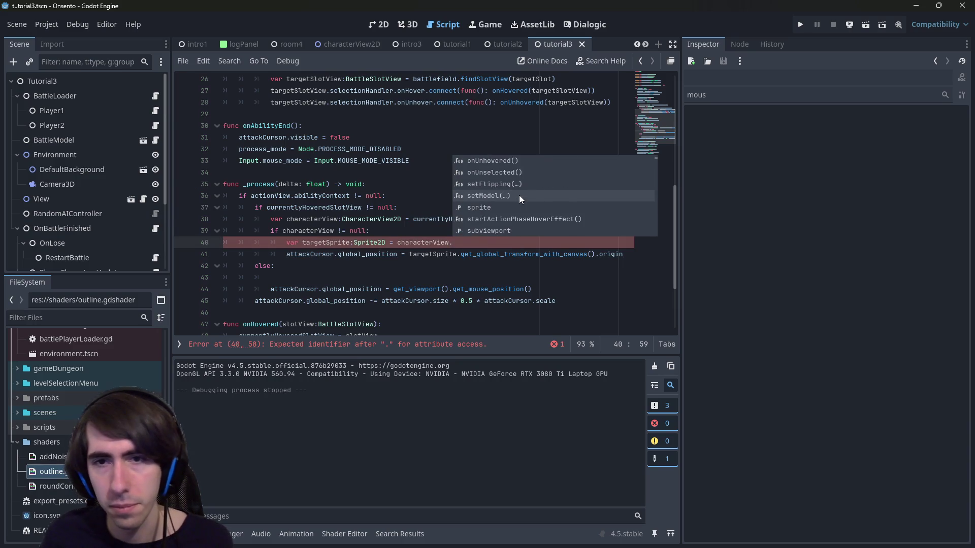
pyautogui.write('viewport')
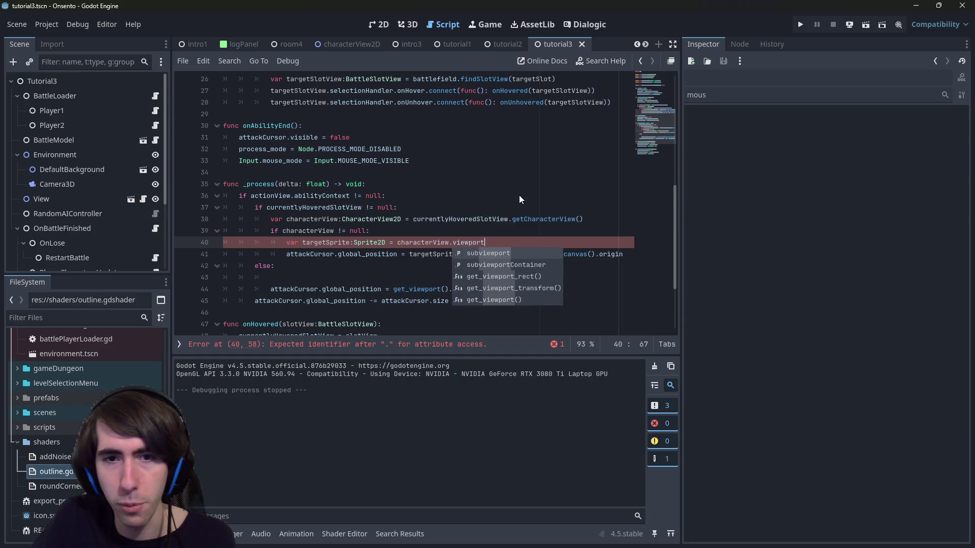
pyautogui.press('Down')
pyautogui.press('Return')
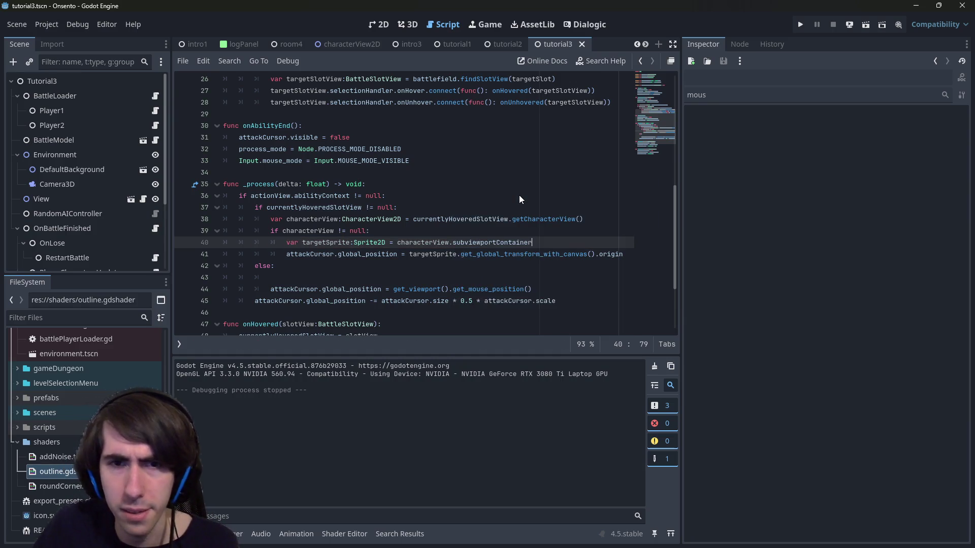
# Step: Change targetSprite's declared type on line 40 from Sprite2D to Node2D
pyautogui.doubleClick(326, 242)
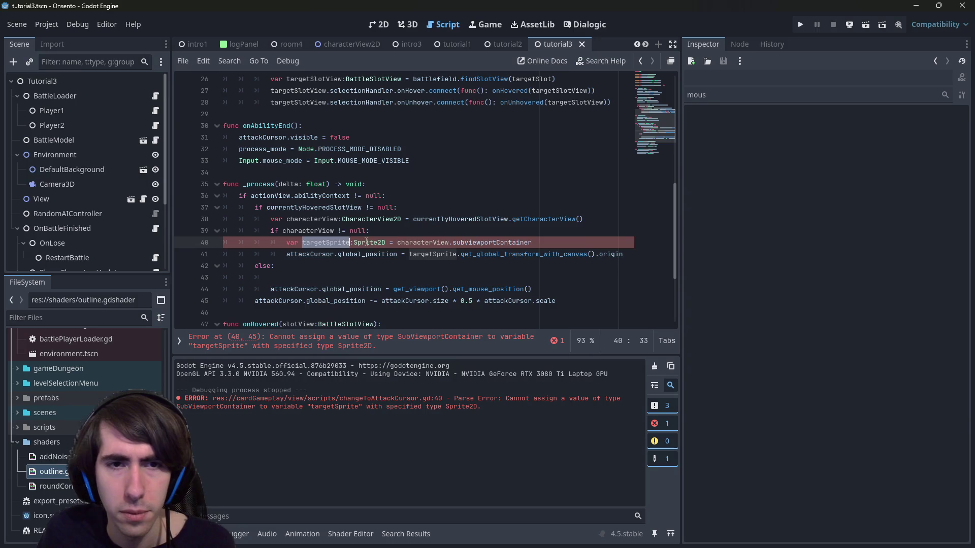
pyautogui.doubleClick(370, 242)
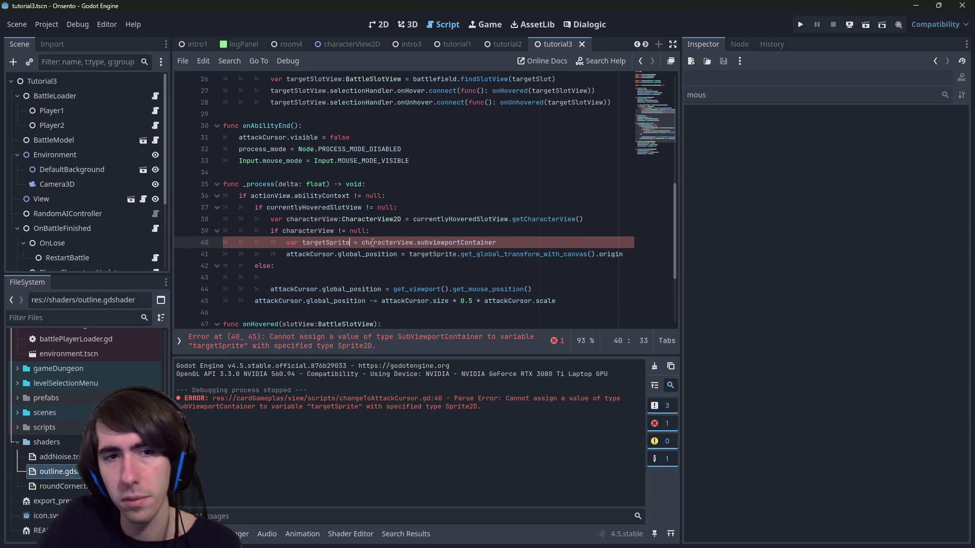
pyautogui.write('Node')
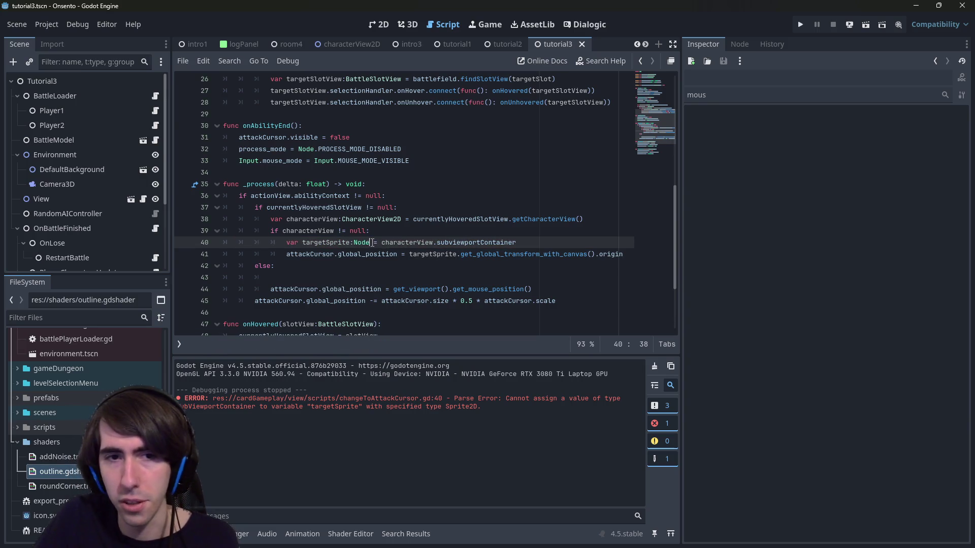
pyautogui.press('Return')
pyautogui.hotkey('ctrl', 'Left')
pyautogui.hotkey('ctrl', 'Left')
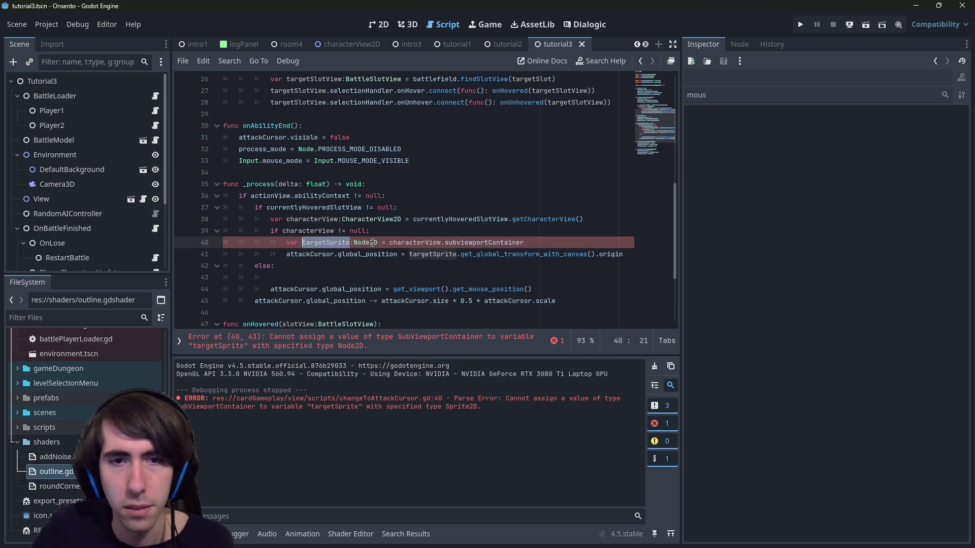
pyautogui.hotkey('ctrl', 'Right')
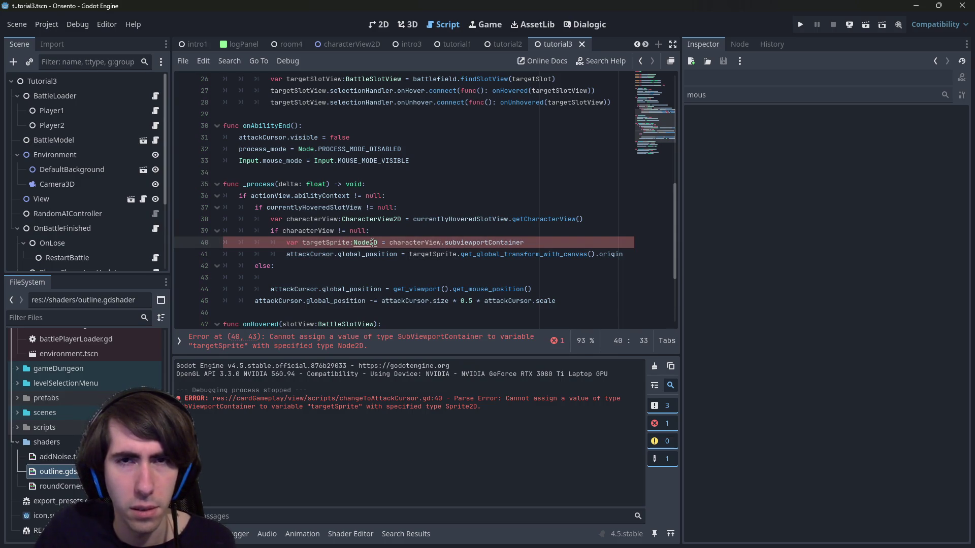
pyautogui.doubleClick(372, 242)
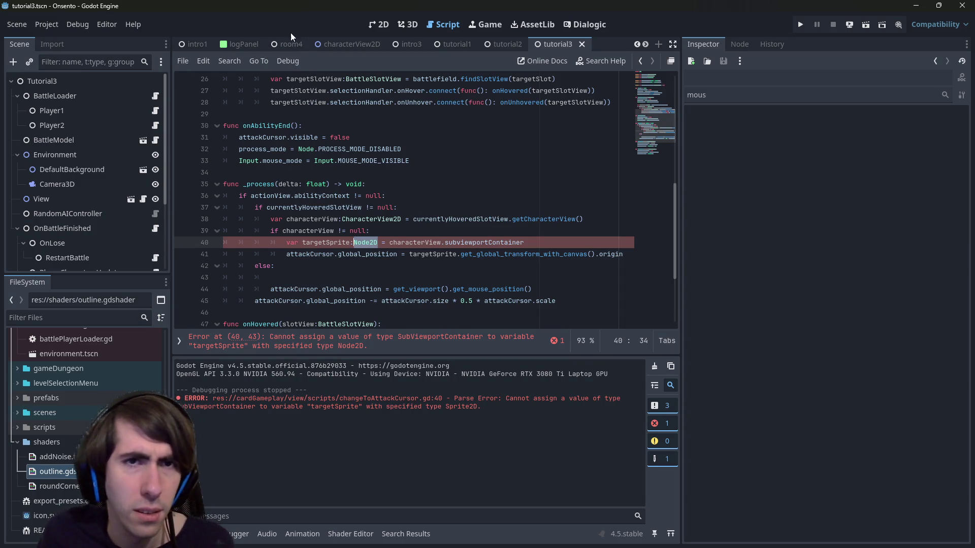
pyautogui.click(331, 44)
# Step: Inspect the SubViewport and SubViewportContainer nodes with the inspector filter cleared
pyautogui.click(81, 142)
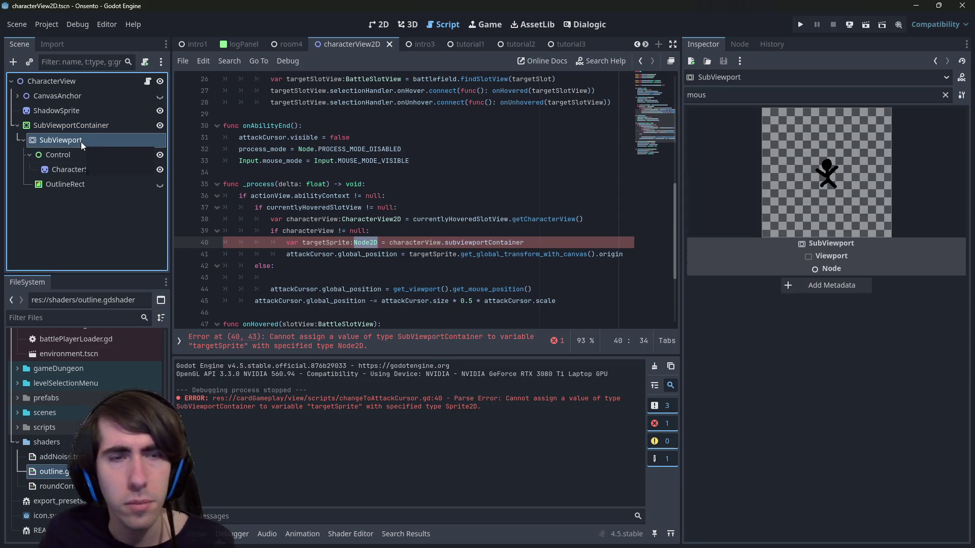
pyautogui.click(81, 132)
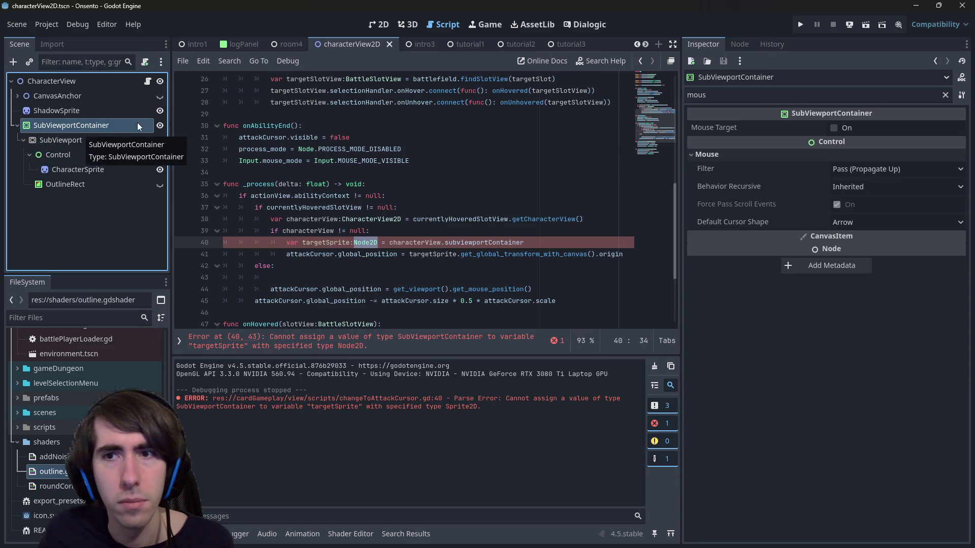
pyautogui.click(950, 96)
pyautogui.click(945, 95)
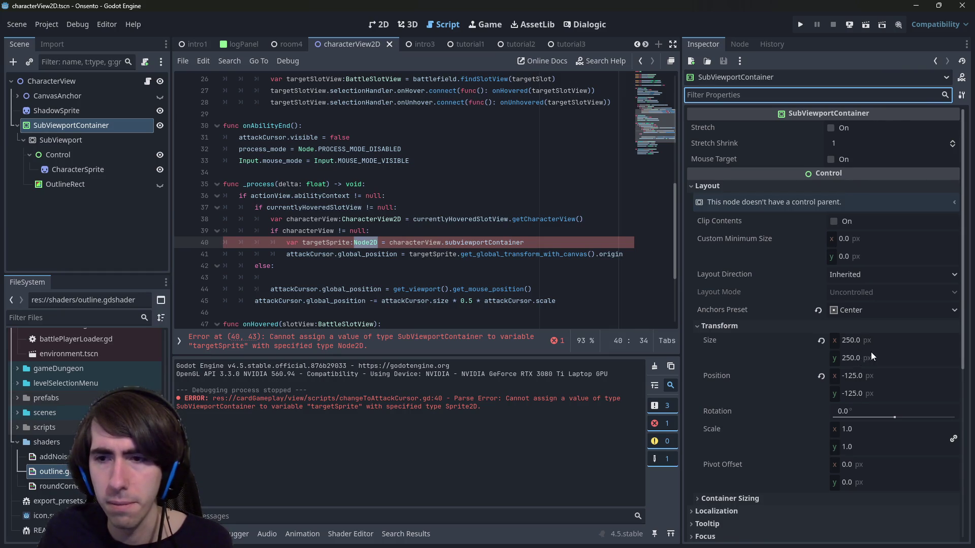
# Step: Change targetSprite's type on line 40 from Node2D to Control, checking get_global_transform_with_canvas
pyautogui.doubleClick(402, 243)
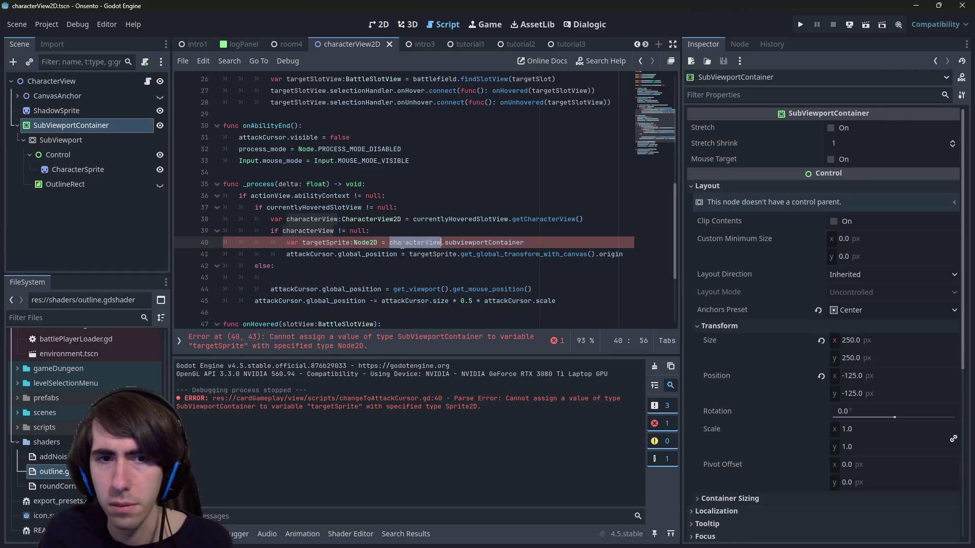
pyautogui.doubleClick(433, 254)
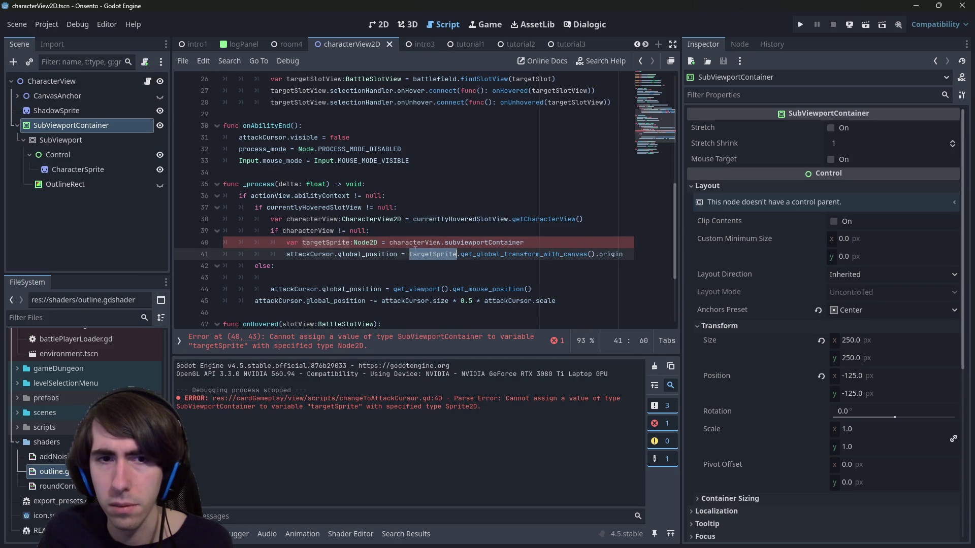
pyautogui.doubleClick(368, 243)
pyautogui.write('Control')
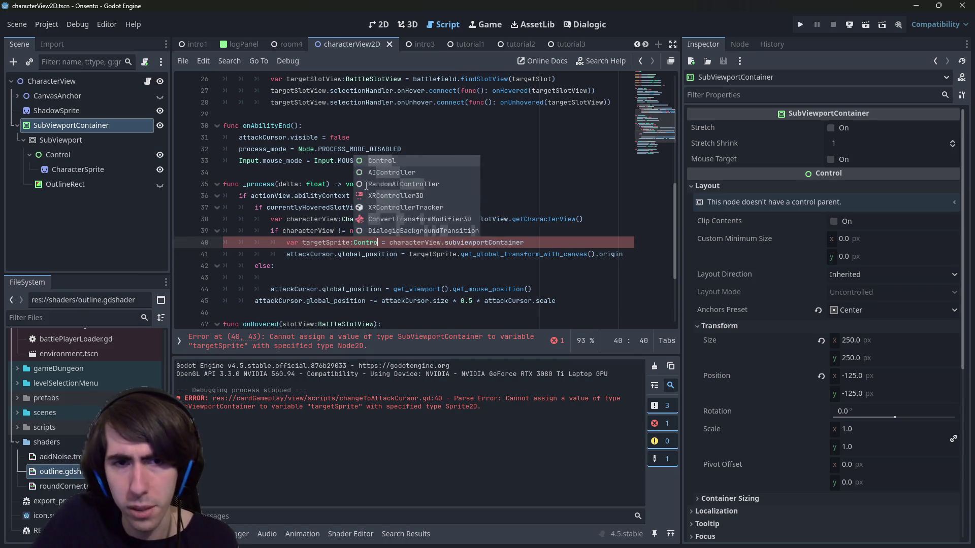
pyautogui.doubleClick(547, 253)
pyautogui.moveTo(547, 259)
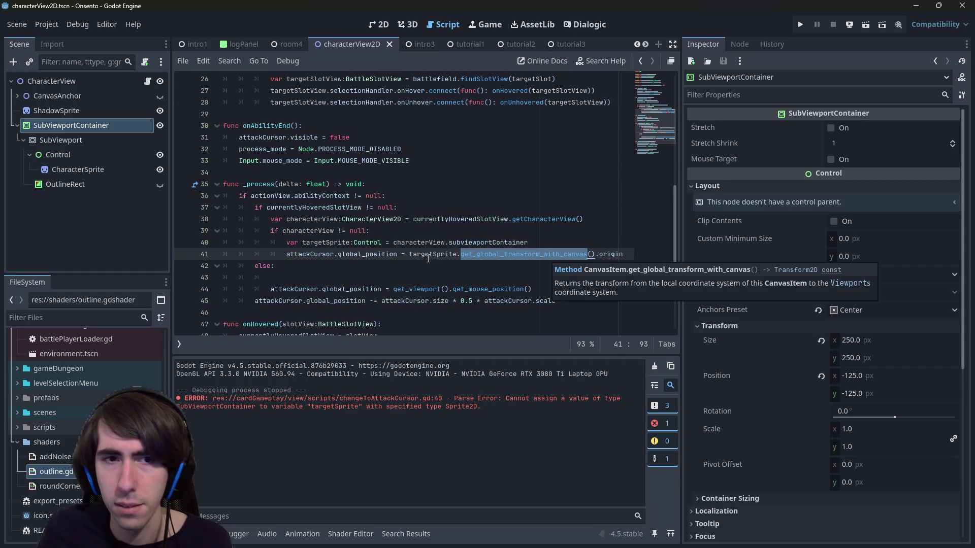
pyautogui.moveTo(513, 251)
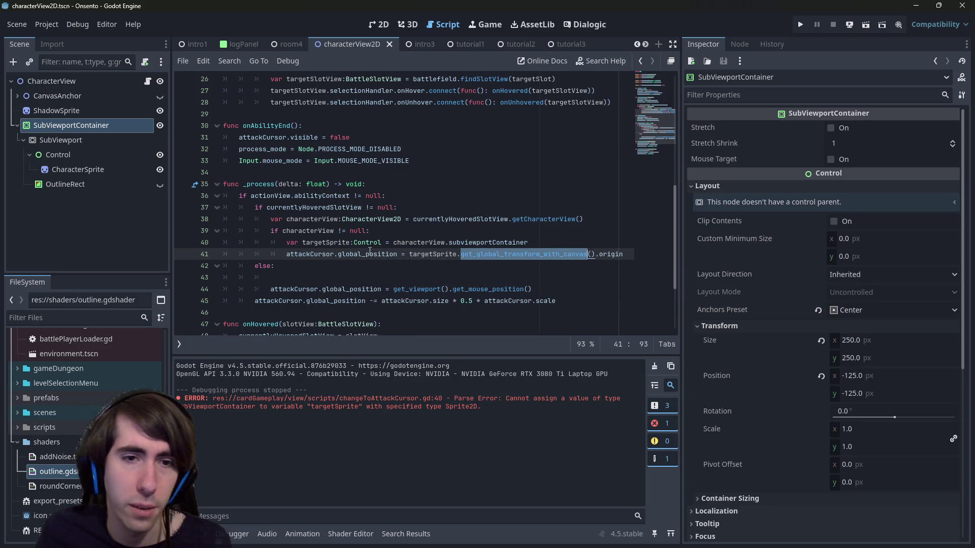
pyautogui.doubleClick(329, 243)
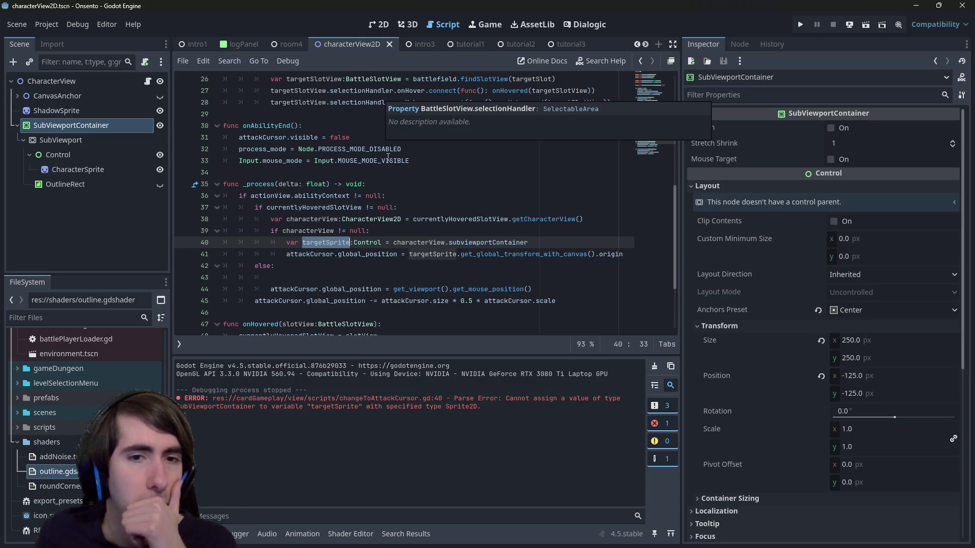
pyautogui.click(564, 44)
# Step: Run tutorial3, deploy units, target the slime with an attack, cancel it, and close the game
pyautogui.click(865, 25)
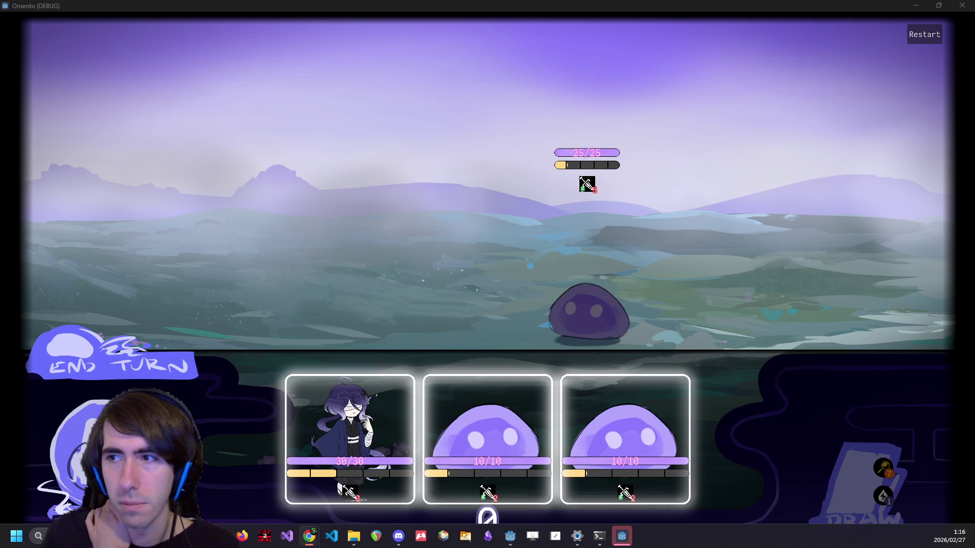
pyautogui.click(365, 431)
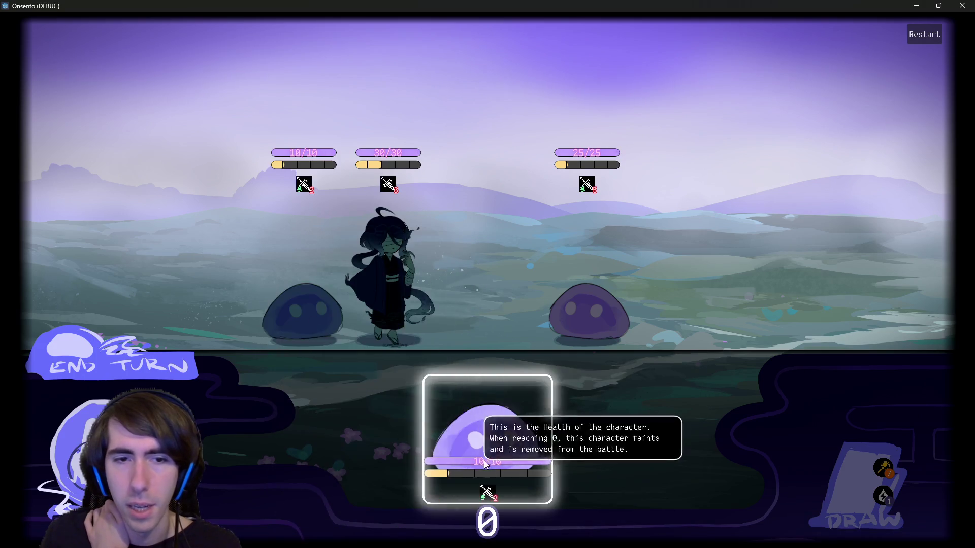
pyautogui.moveTo(485, 464); pyautogui.dragTo(224, 312)
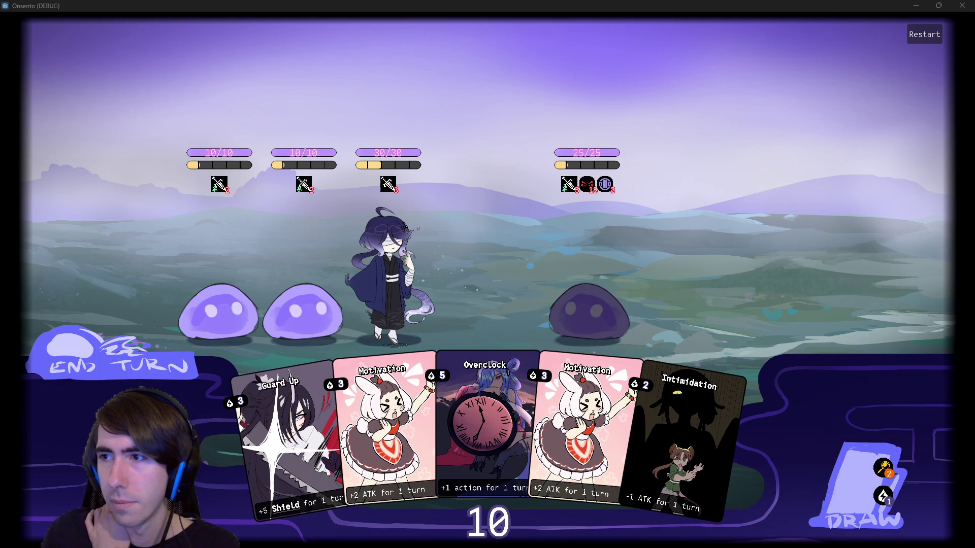
pyautogui.click(397, 269)
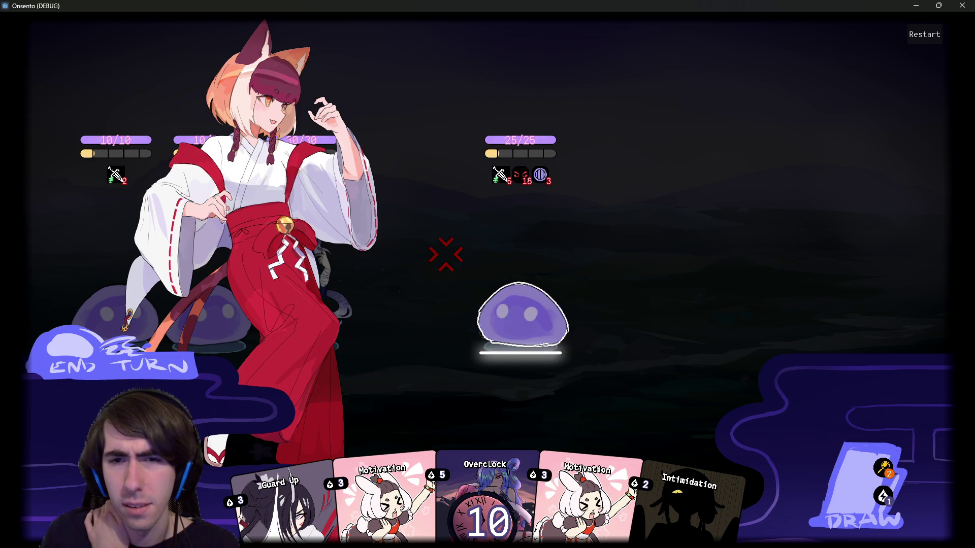
pyautogui.rightClick(445, 254)
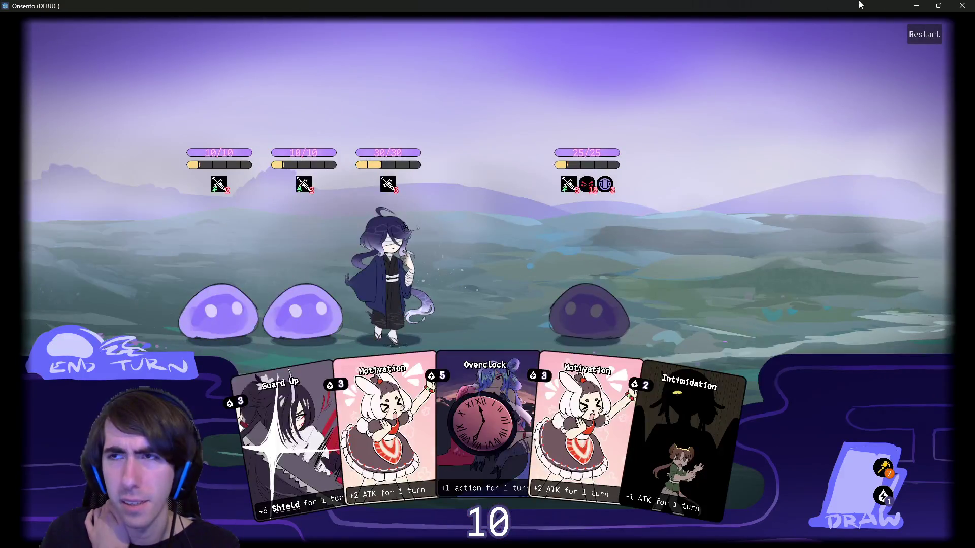
pyautogui.click(956, 6)
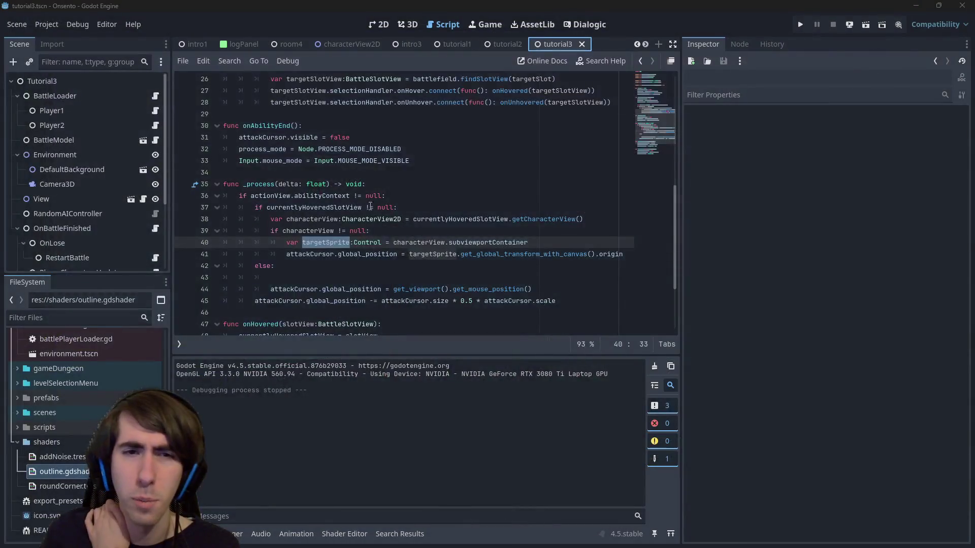
# Step: Return to the 2D view and open the characterView2D scene
pyautogui.click(378, 24)
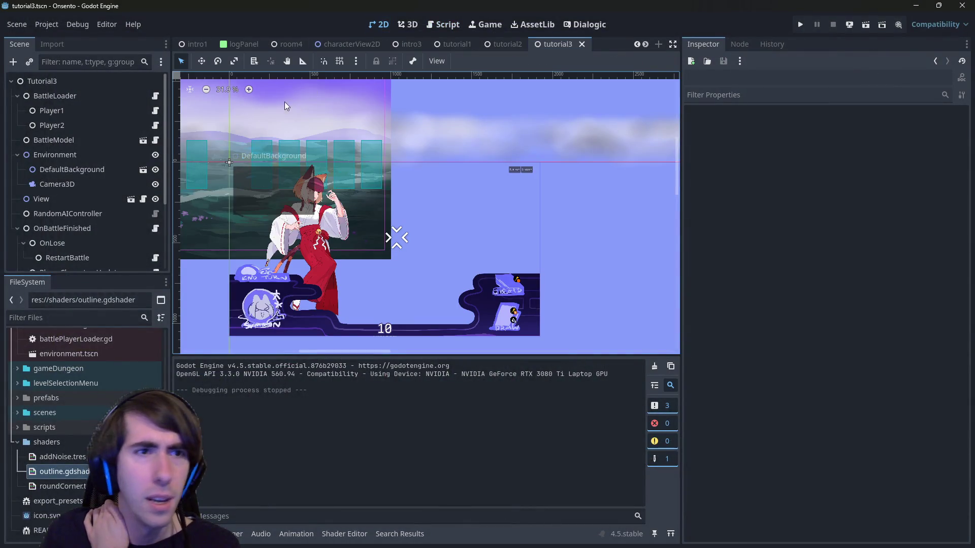
pyautogui.scroll(-2, 486, 47)
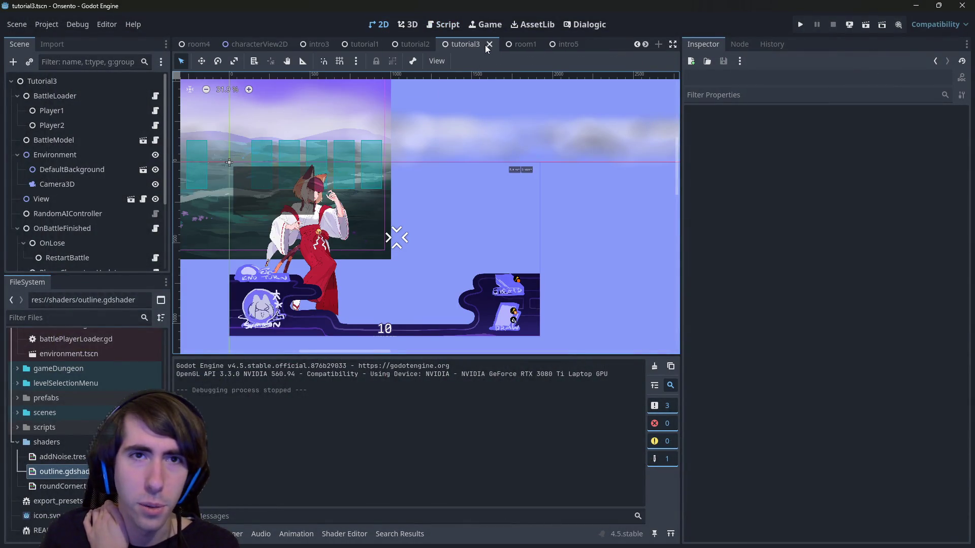
pyautogui.scroll(5, 480, 44)
pyautogui.click(480, 44)
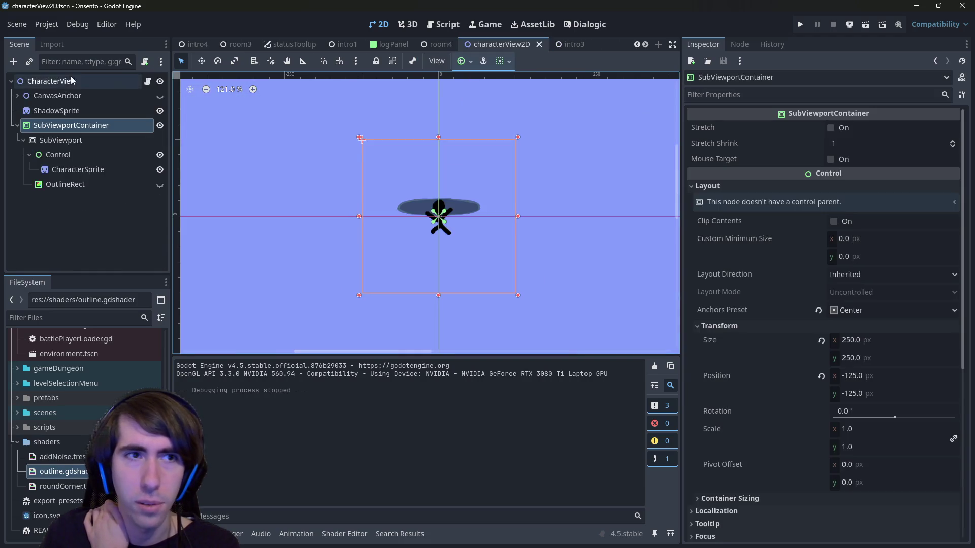
# Step: Inspect the Control, CharacterSprite, SubViewport and SubViewportContainer nodes in characterView2D
pyautogui.click(102, 155)
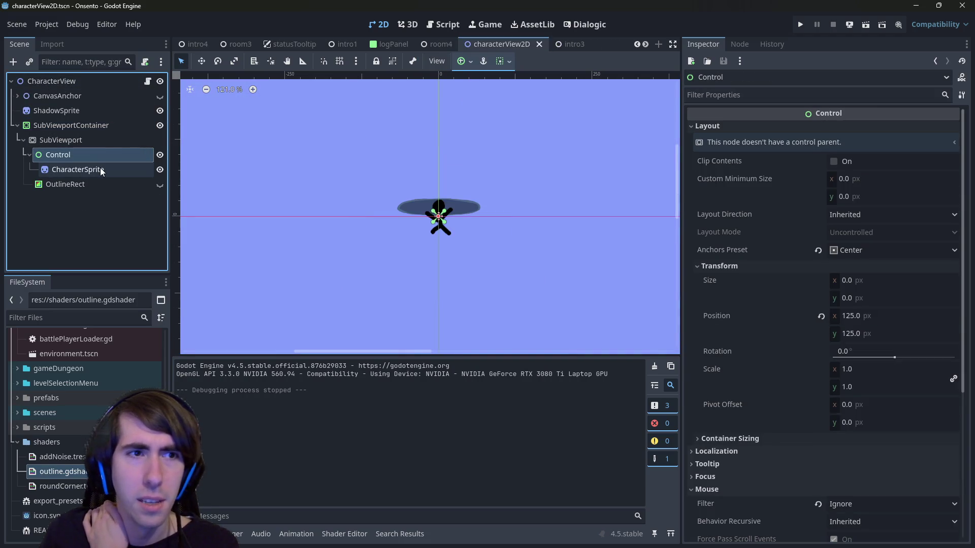
pyautogui.click(100, 169)
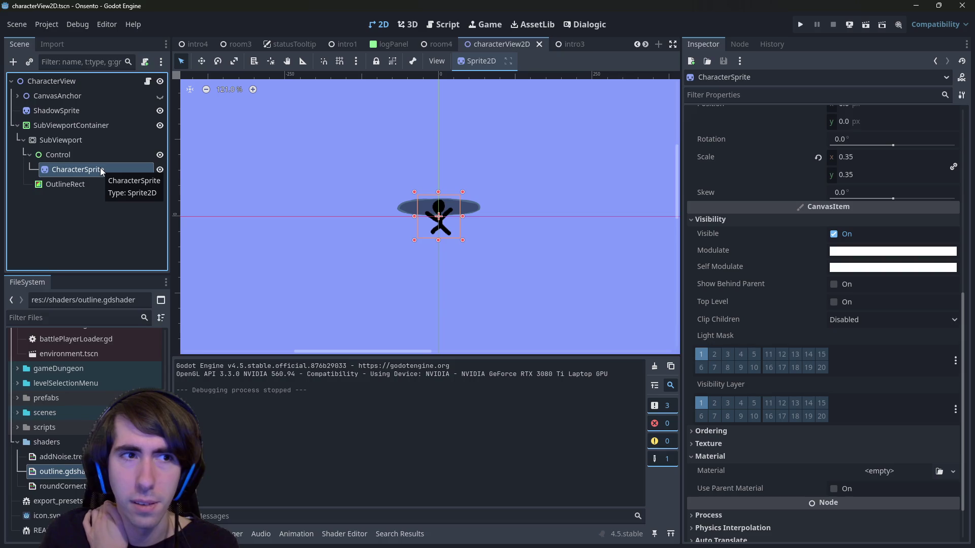
pyautogui.click(99, 157)
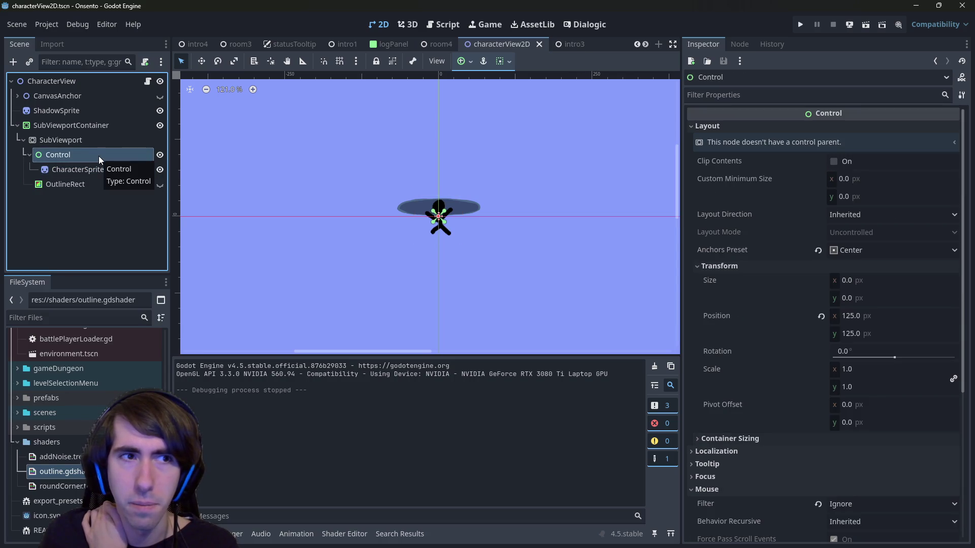
pyautogui.click(96, 150)
pyautogui.click(93, 142)
pyautogui.click(85, 152)
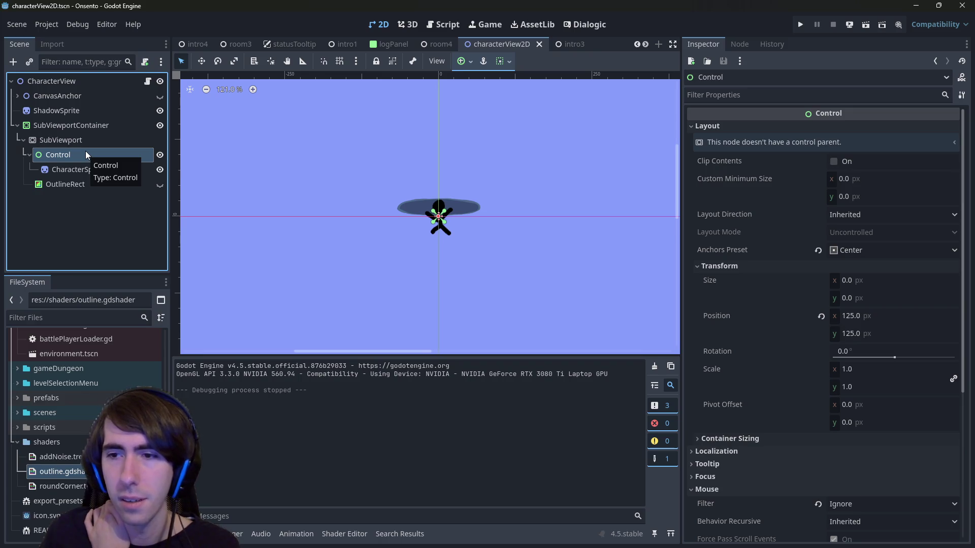
pyautogui.click(81, 141)
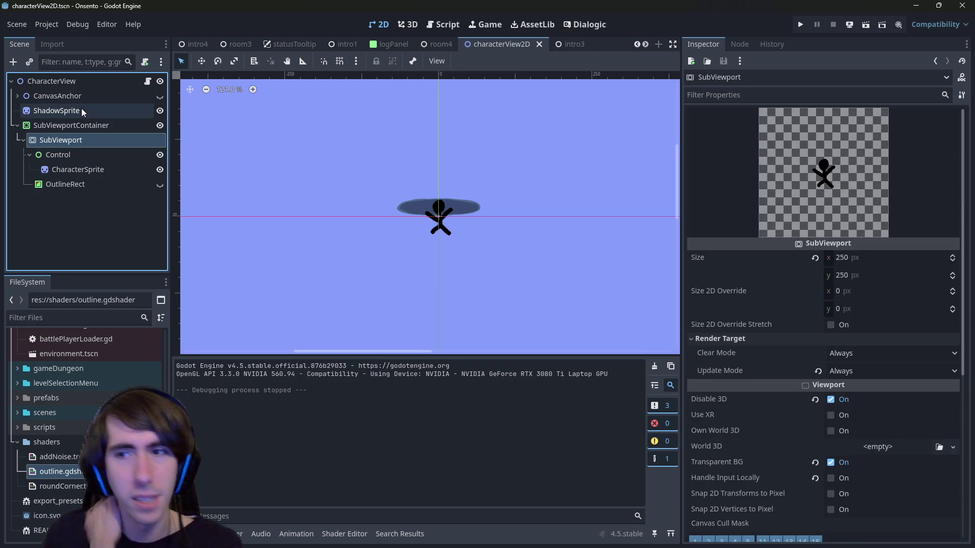
pyautogui.click(99, 130)
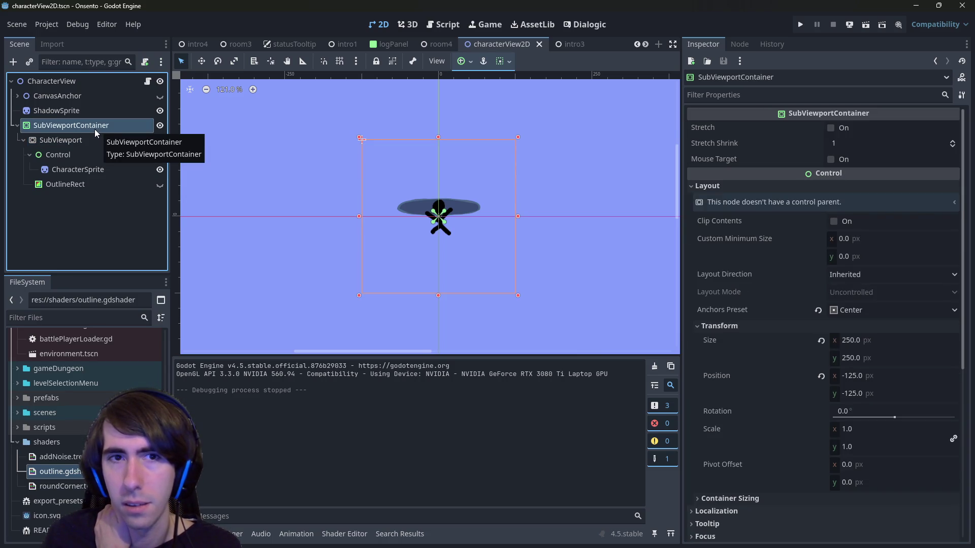
# Step: Apply the Center anchor preset to the SubViewportContainer
pyautogui.click(463, 62)
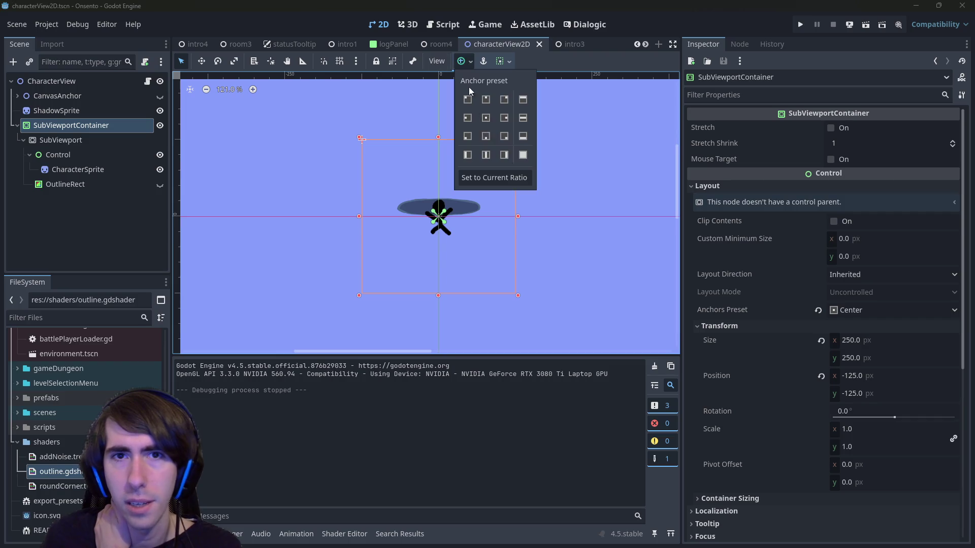
pyautogui.click(488, 116)
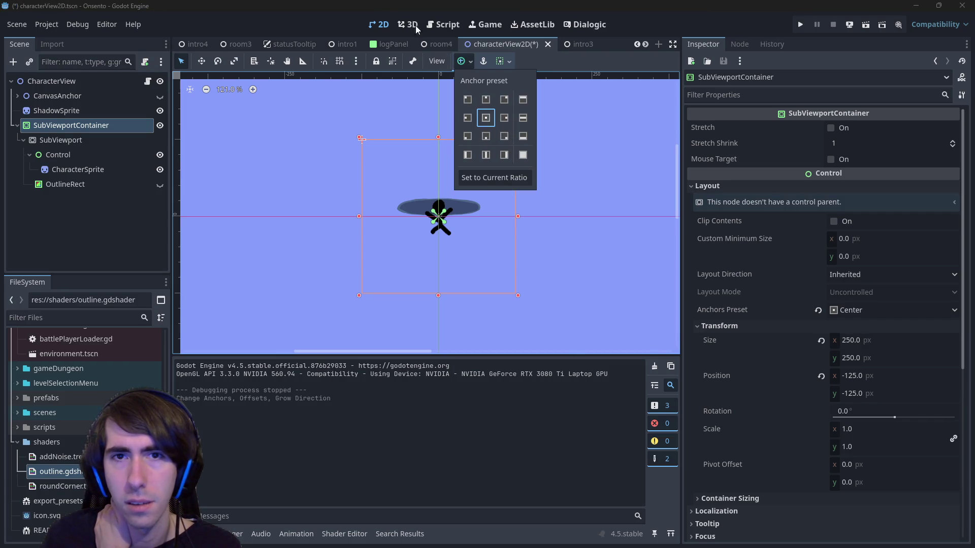
pyautogui.moveTo(394, 228)
pyautogui.mouseDown()
pyautogui.moveTo(408, 228)
pyautogui.moveTo(370, 234)
pyautogui.mouseUp()
pyautogui.click(22, 146)
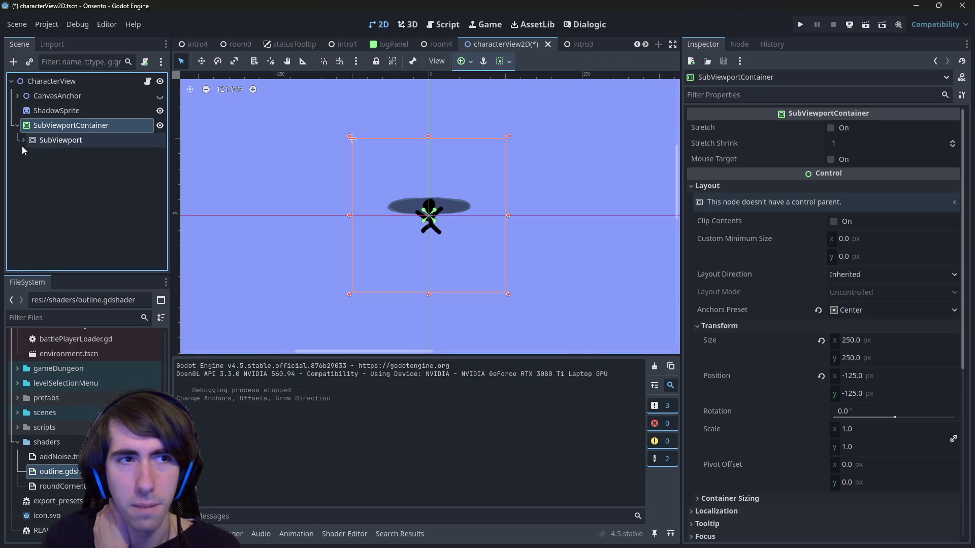
pyautogui.click(22, 145)
# Step: Recheck the Control and CharacterSprite transforms, then save the characterView2D scene
pyautogui.click(65, 154)
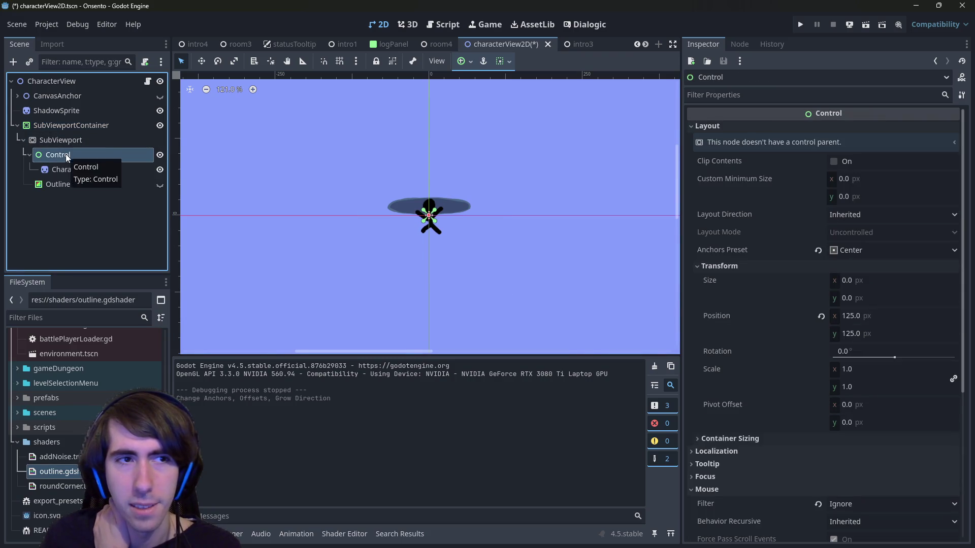
pyautogui.click(74, 184)
pyautogui.click(78, 170)
pyautogui.scroll(5, 775, 304)
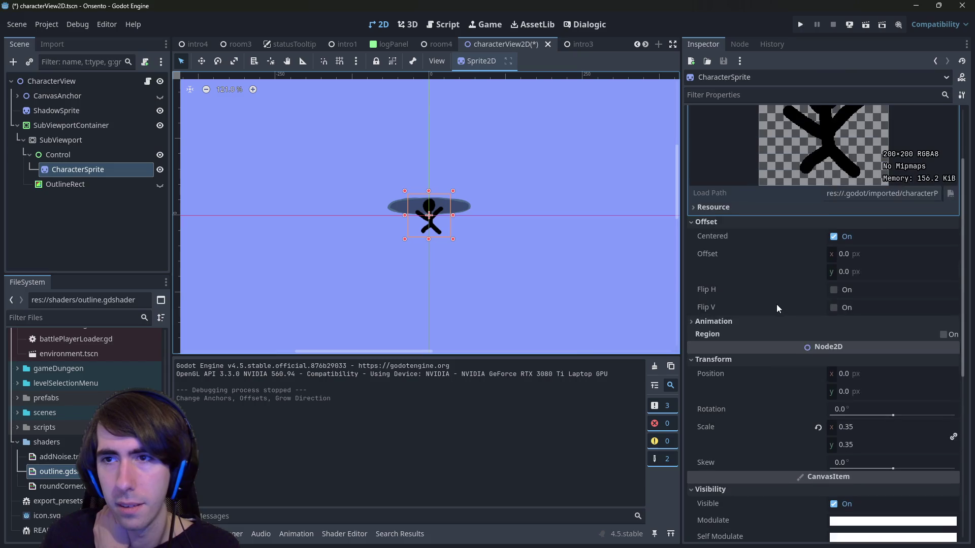
pyautogui.scroll(2, 776, 303)
pyautogui.scroll(-2, 776, 304)
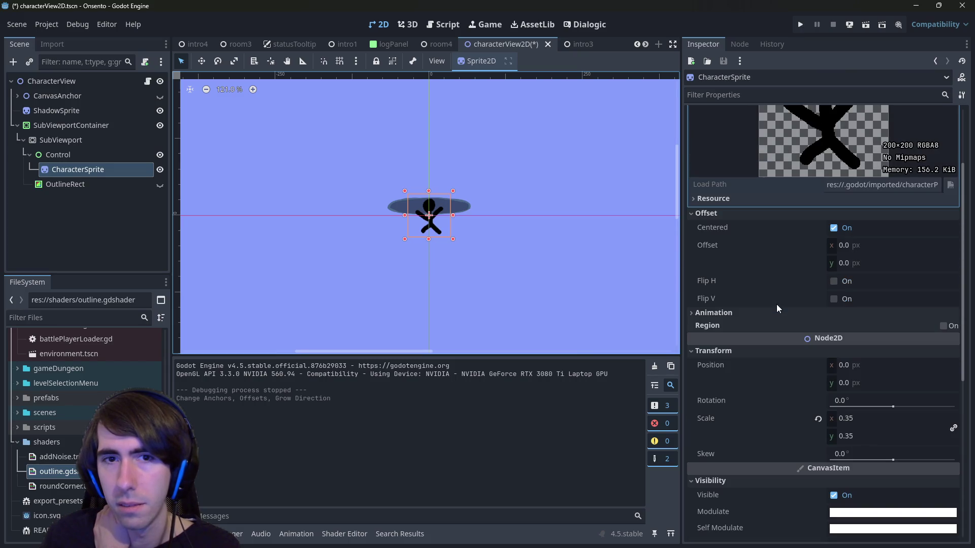
pyautogui.click(71, 125)
pyautogui.hotkey('ctrl', 's')
pyautogui.hotkey('ctrl', 'F3')
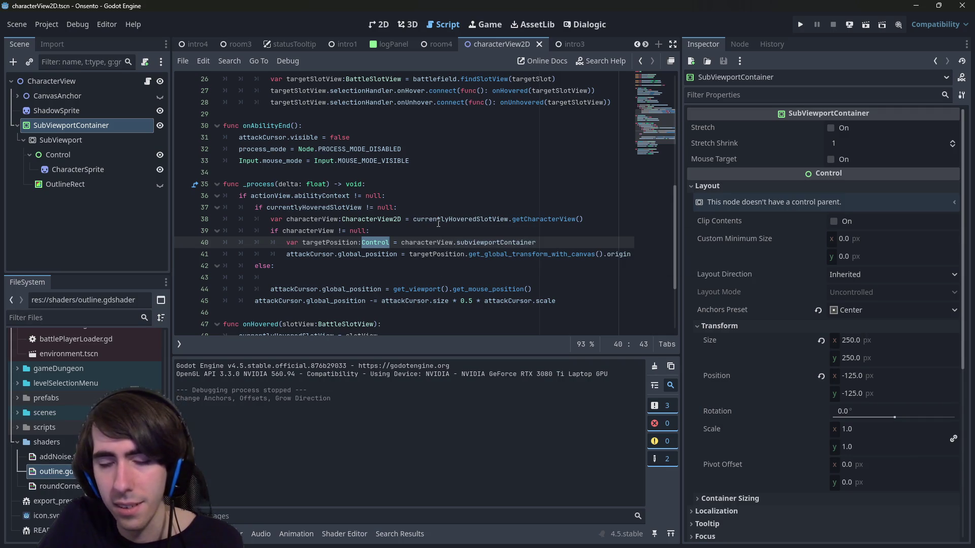
# Step: Make line 40 a Vector2 targetPosition set to characterView's get_global_transform_with_canvas().origin, and save
pyautogui.write('V')
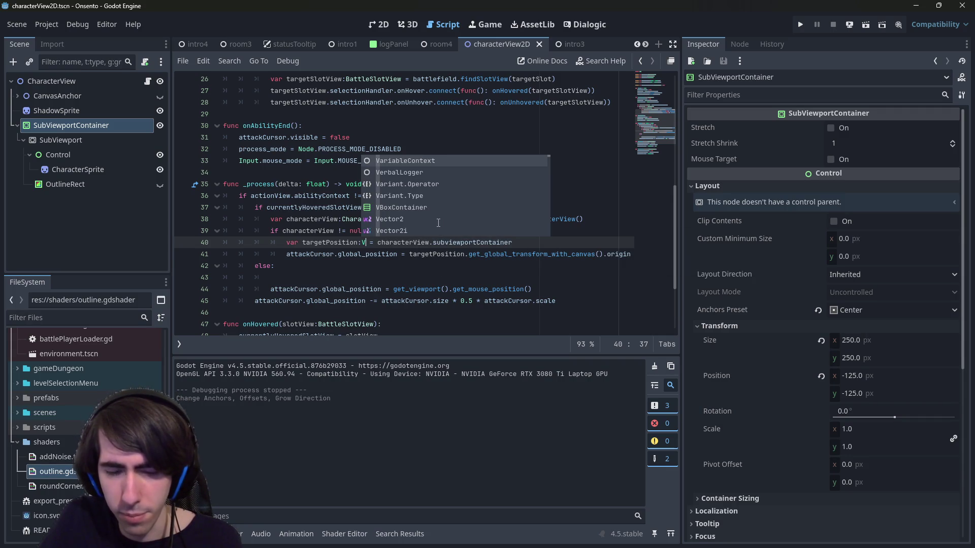
pyautogui.write('ecto')
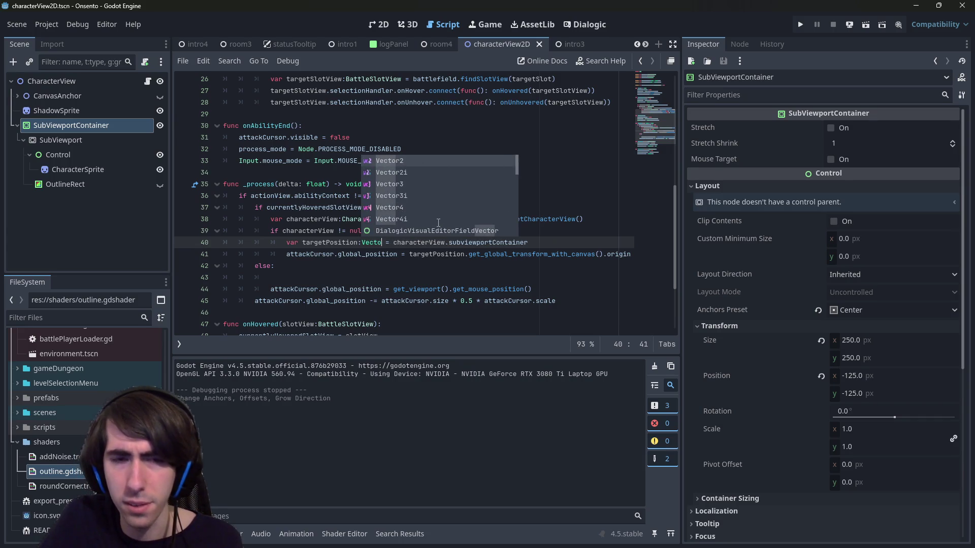
pyautogui.press('Return')
pyautogui.hotkey('shift', 'End')
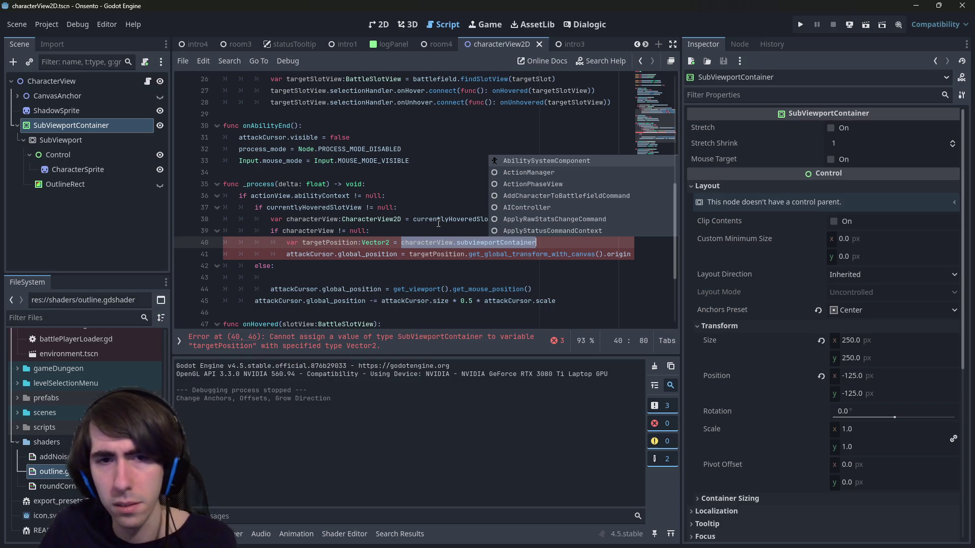
pyautogui.doubleClick(487, 242)
pyautogui.write('targetPosition.get_global_transform_with_canvas().origin')
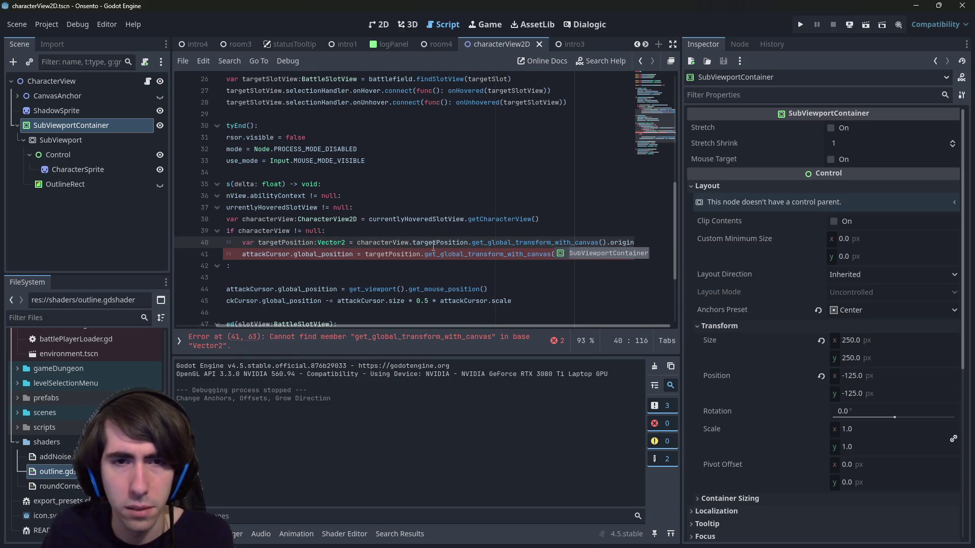
pyautogui.doubleClick(433, 243)
pyautogui.press('Delete')
pyautogui.press('Delete')
pyautogui.click(339, 242)
pyautogui.hotkey('ctrl', 's')
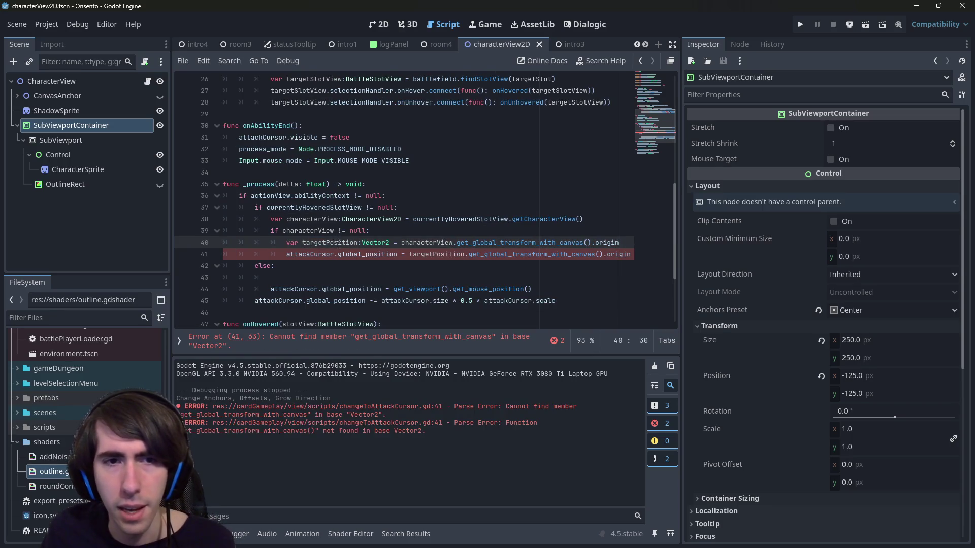
# Step: Add an unfinished 'targetPosition +=' line below line 40
pyautogui.doubleClick(339, 242)
pyautogui.hotkey('ctrl', 'c')
pyautogui.press('End')
pyautogui.press('Return')
pyautogui.hotkey('ctrl', 'v')
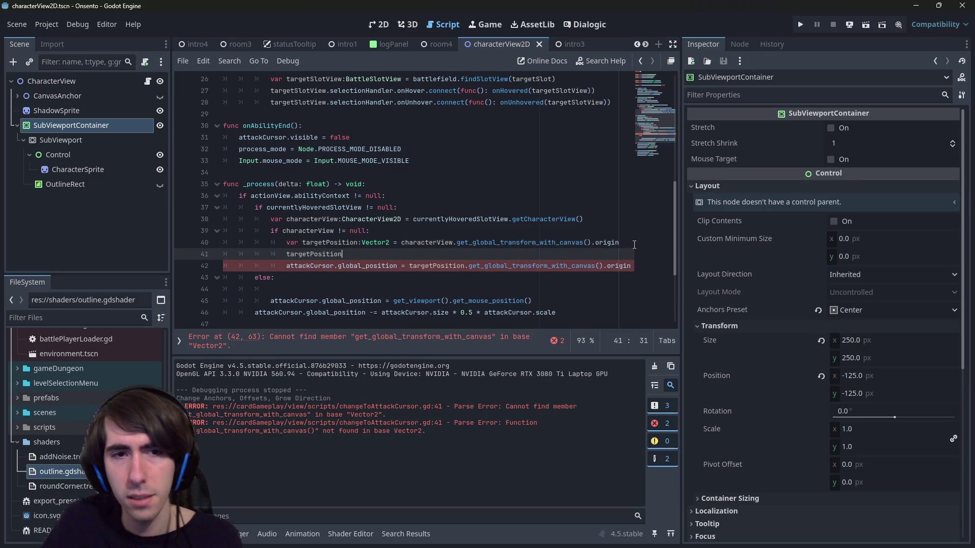
pyautogui.write('=')
pyautogui.press('Escape')
pyautogui.press('Down')
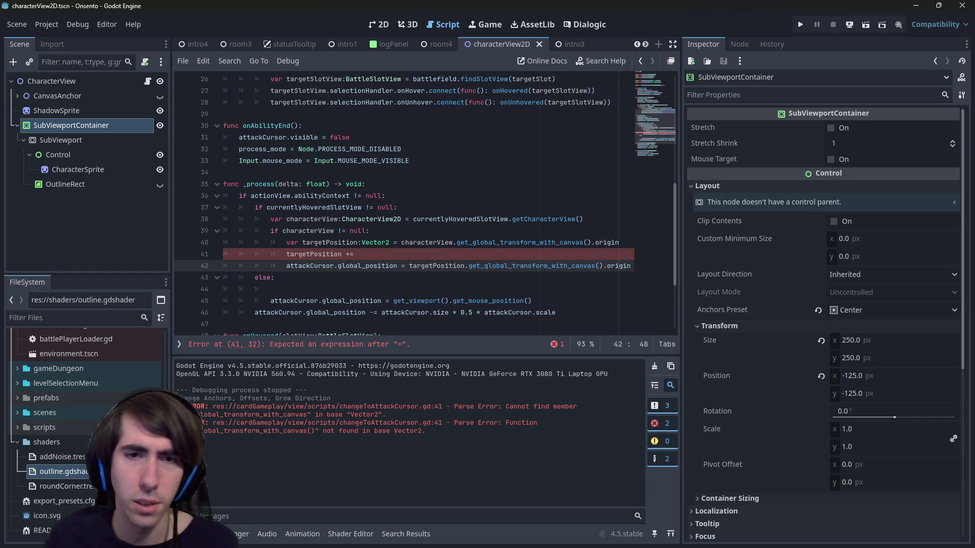
# Step: Make line 41 read 'targetPosition += characterView'
pyautogui.hotkey('ctrl', 'shift', 'Right')
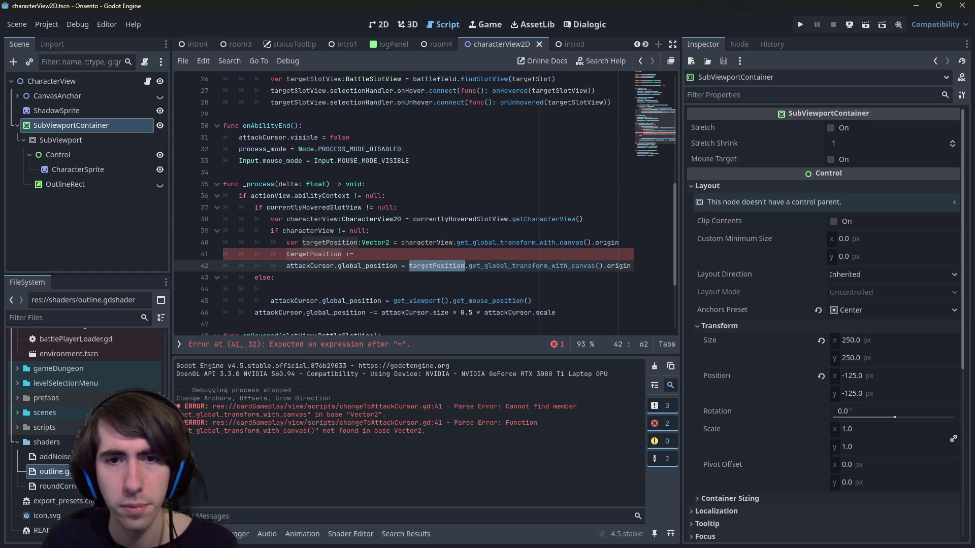
pyautogui.hotkey('ctrl', 'c')
pyautogui.press('Up')
pyautogui.hotkey('ctrl', 'v')
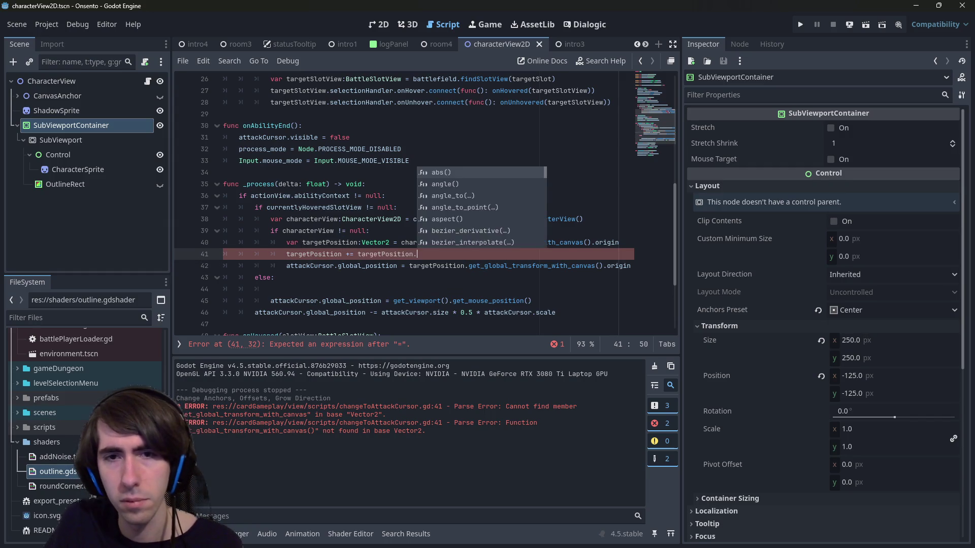
pyautogui.write('.size')
pyautogui.press('BackSpace')
pyautogui.press('BackSpace')
pyautogui.press('BackSpace')
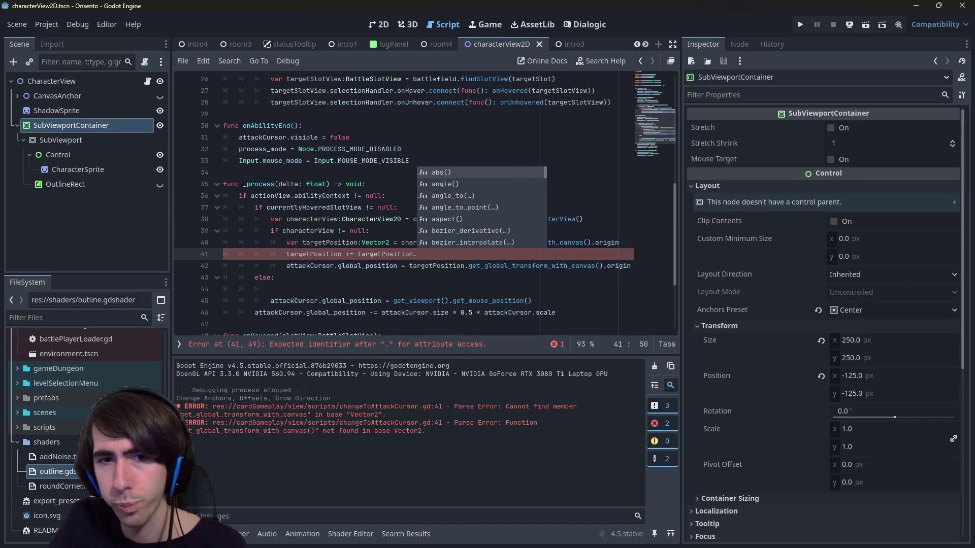
pyautogui.press('Escape')
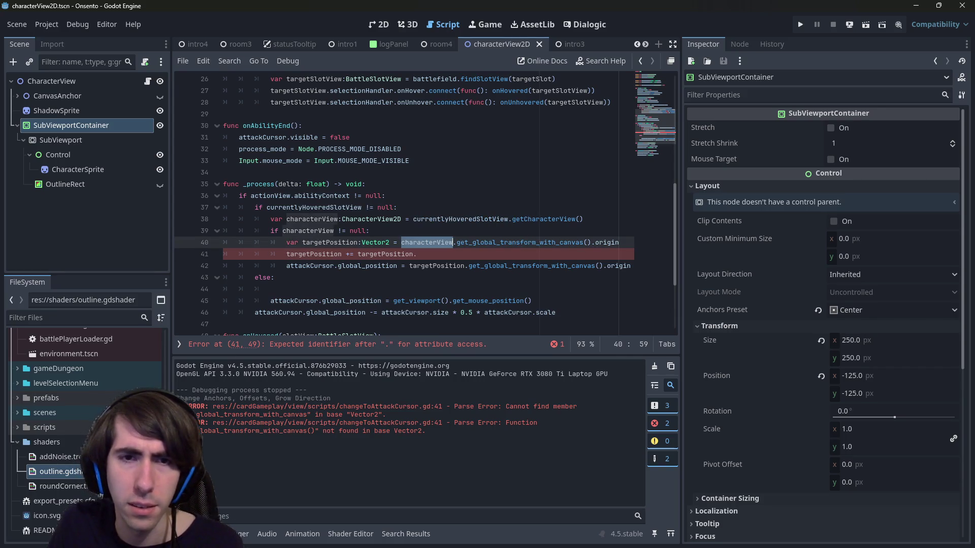
pyautogui.hotkey('ctrl', 'BackSpace')
pyautogui.hotkey('ctrl', 'BackSpace')
pyautogui.write('characterView')
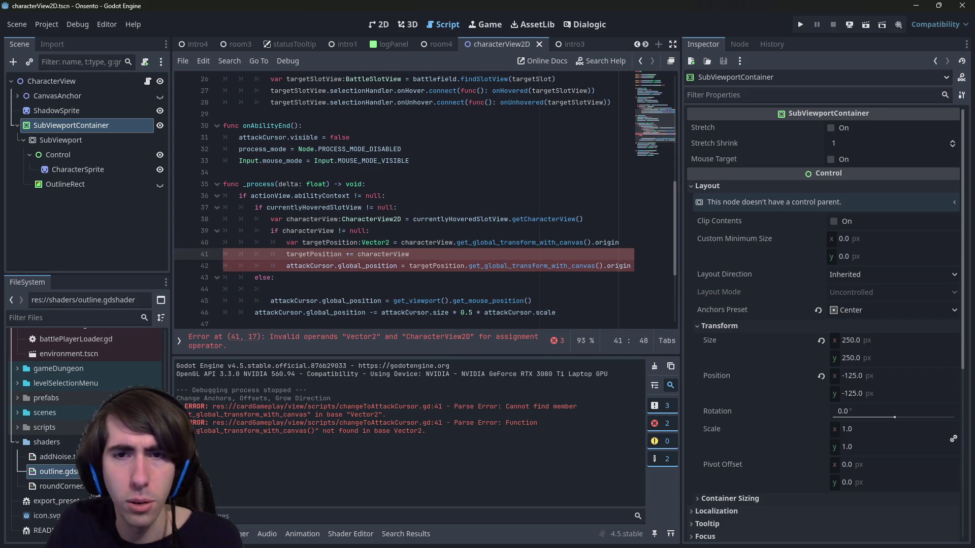
# Step: Change line 40 to reference characterView.subviewportContainer
pyautogui.press('Up')
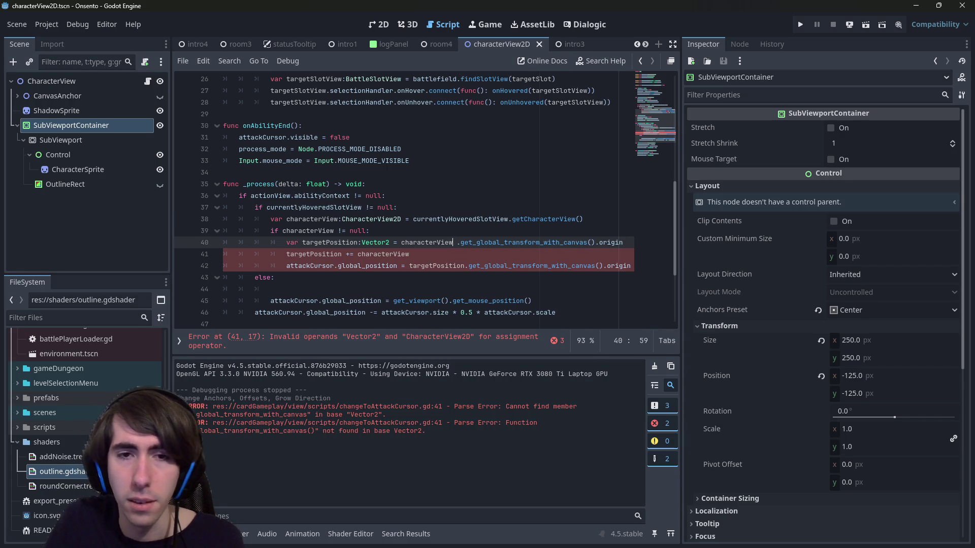
pyautogui.write('.canvas')
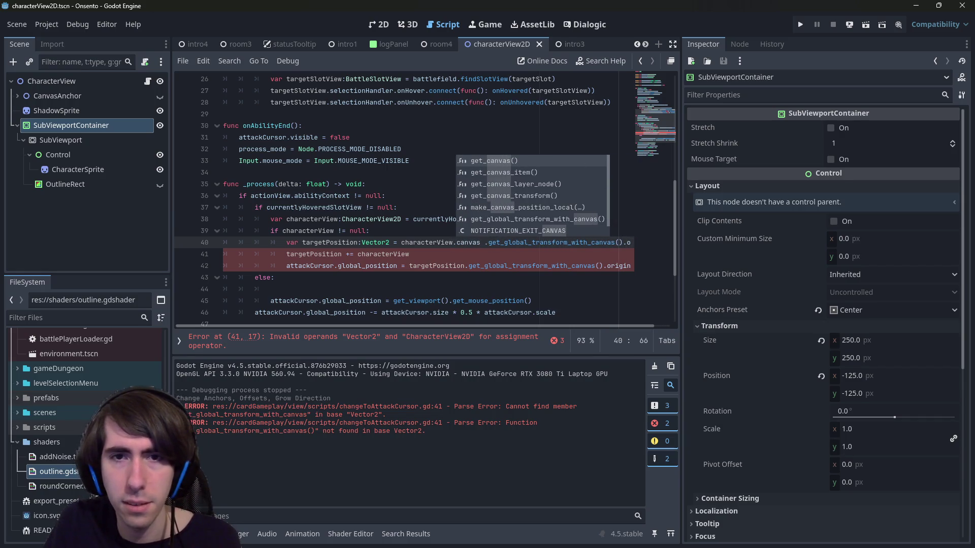
pyautogui.press('BackSpace')
pyautogui.press('BackSpace')
pyautogui.press('BackSpace')
pyautogui.write('subv')
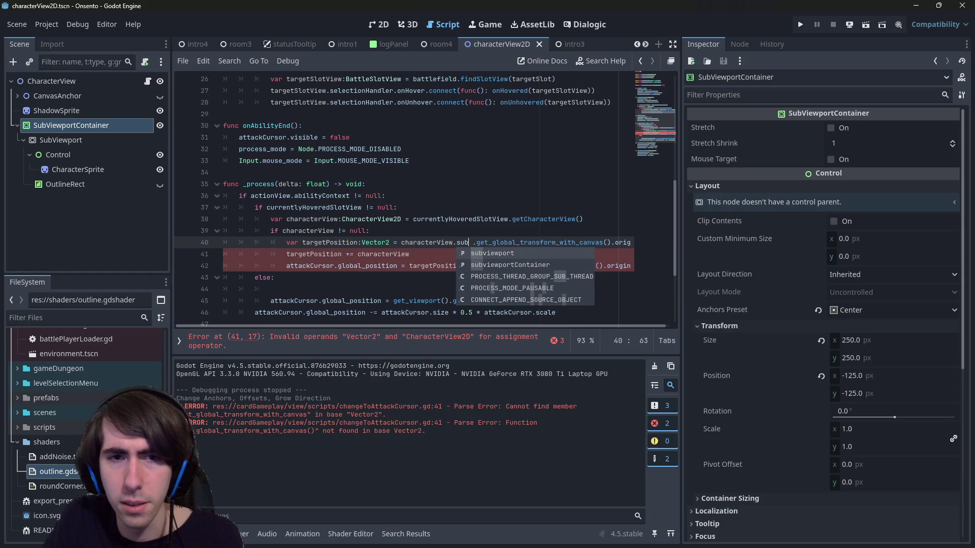
pyautogui.press('Down')
pyautogui.press('Return')
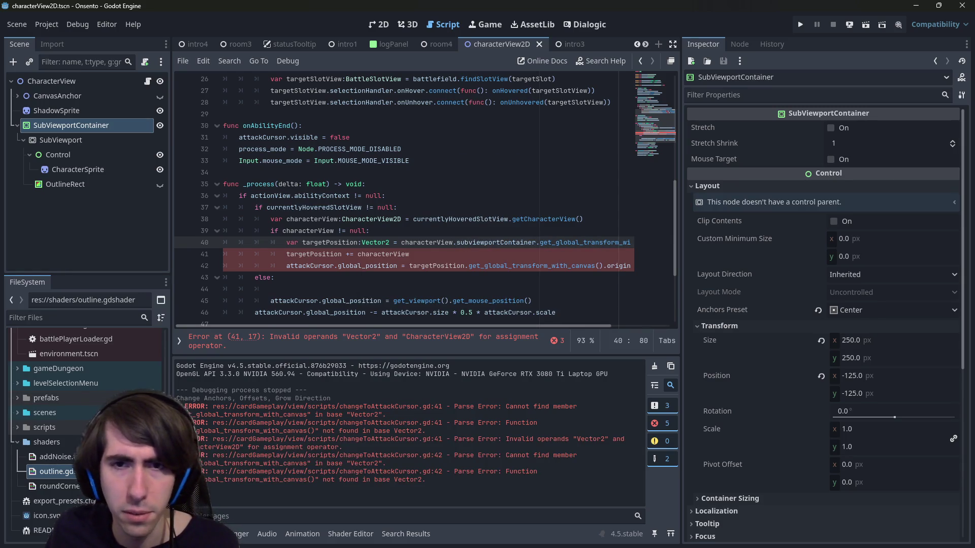
# Step: Add .subviewportContainer.size / 2 to line 41, delete line 42's transform call, and save
pyautogui.click(401, 254)
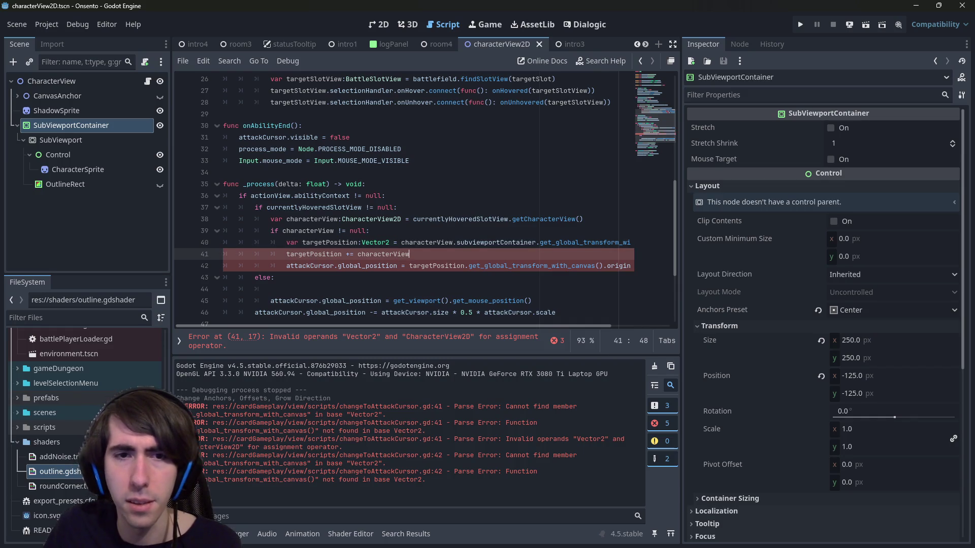
pyautogui.write('.subviewportContainer.size')
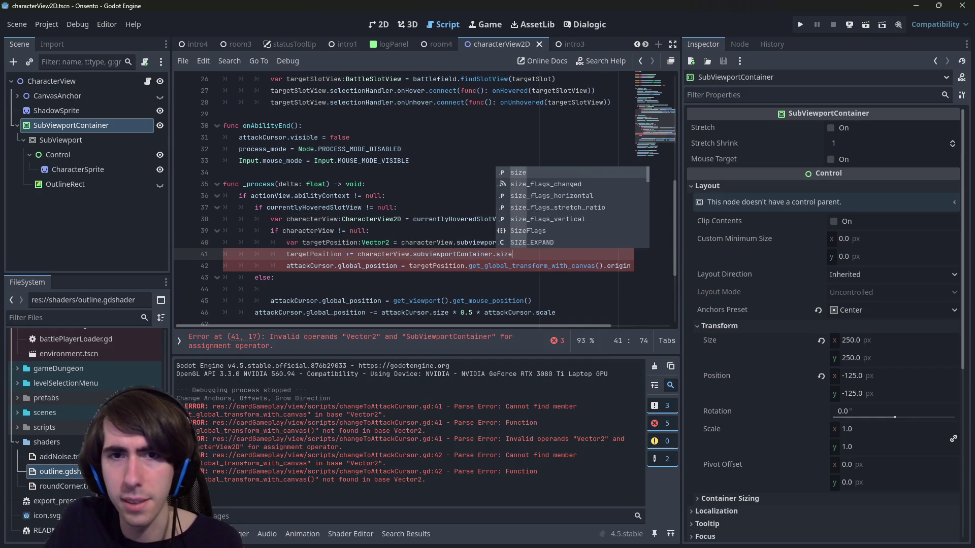
pyautogui.write(' / 2')
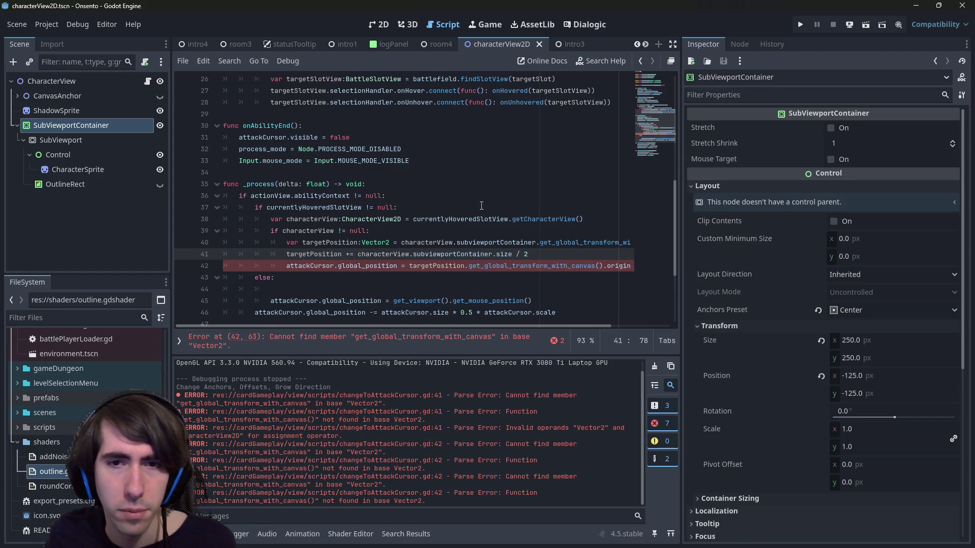
pyautogui.doubleClick(315, 254)
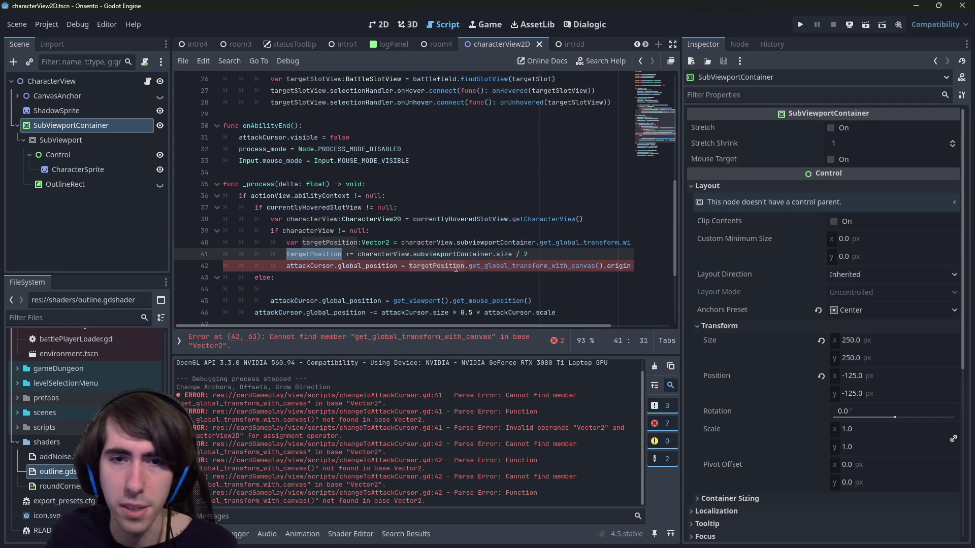
pyautogui.moveTo(456, 268); pyautogui.dragTo(652, 264)
pyautogui.press('BackSpace')
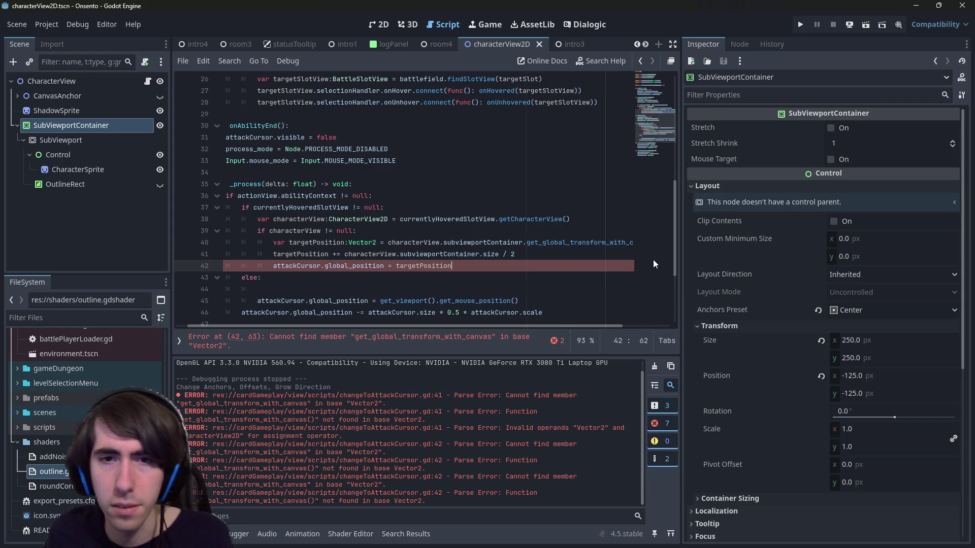
pyautogui.hotkey('ctrl', 's')
pyautogui.moveTo(451, 265); pyautogui.dragTo(225, 231)
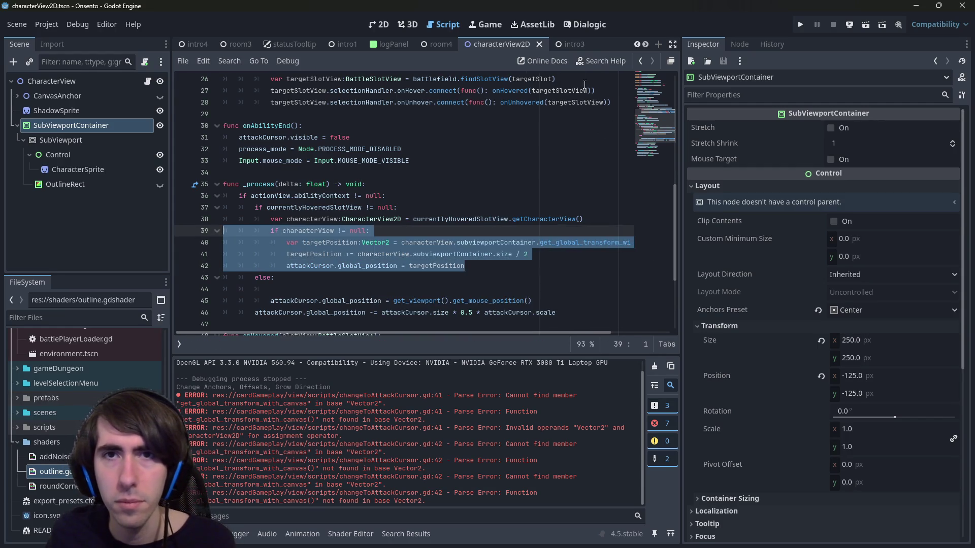
# Step: Run the intro3 scene with F6, advance its dialogue, then stop the game
pyautogui.click(568, 44)
pyautogui.click(865, 24)
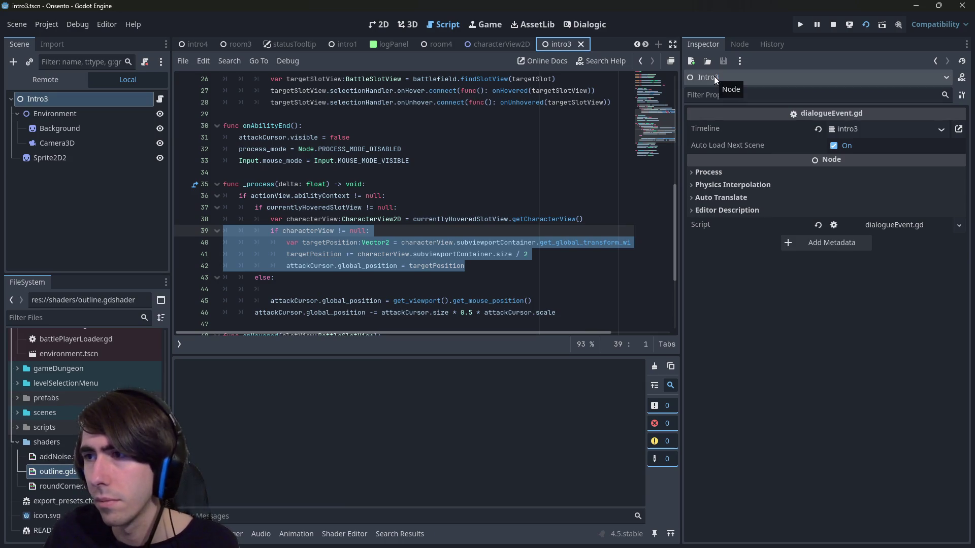
pyautogui.press('F6')
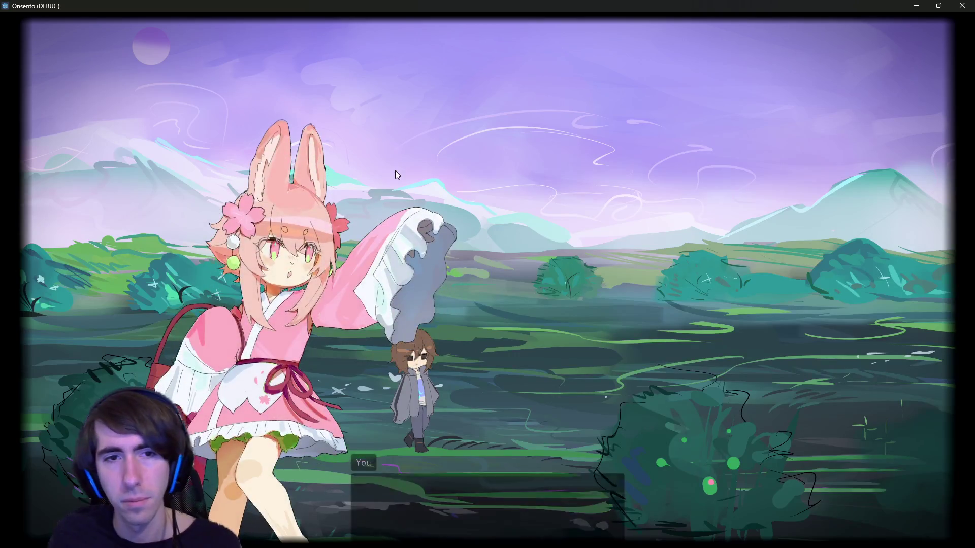
pyautogui.click(397, 171)
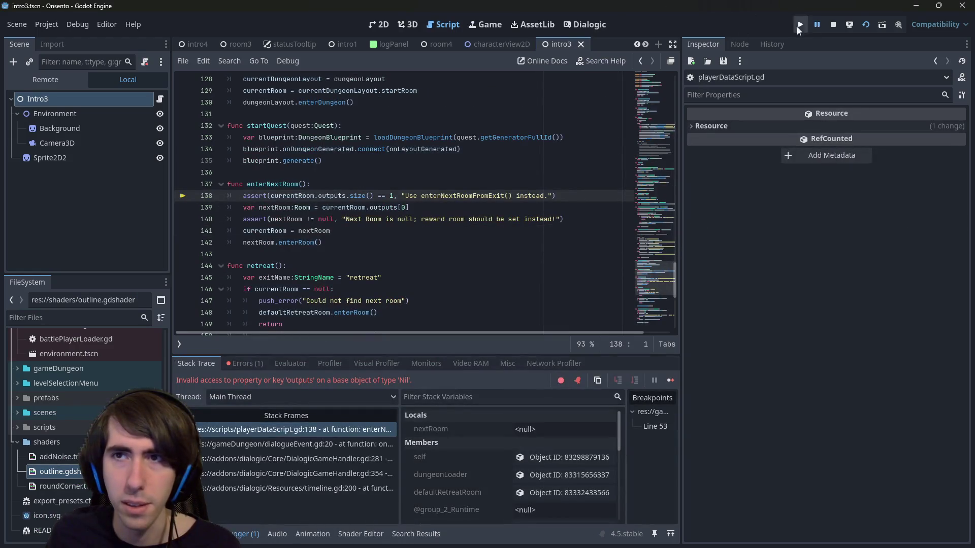
pyautogui.click(832, 25)
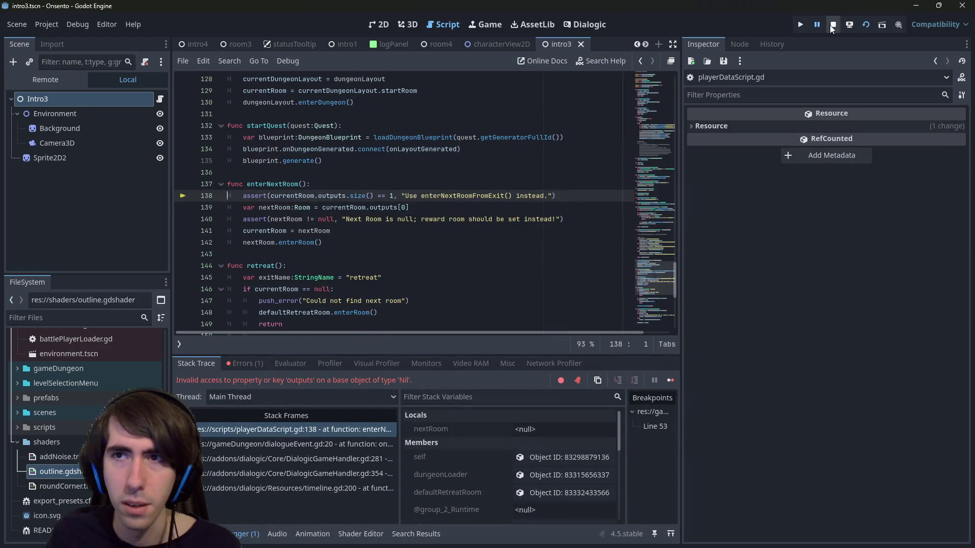
pyautogui.click(436, 207)
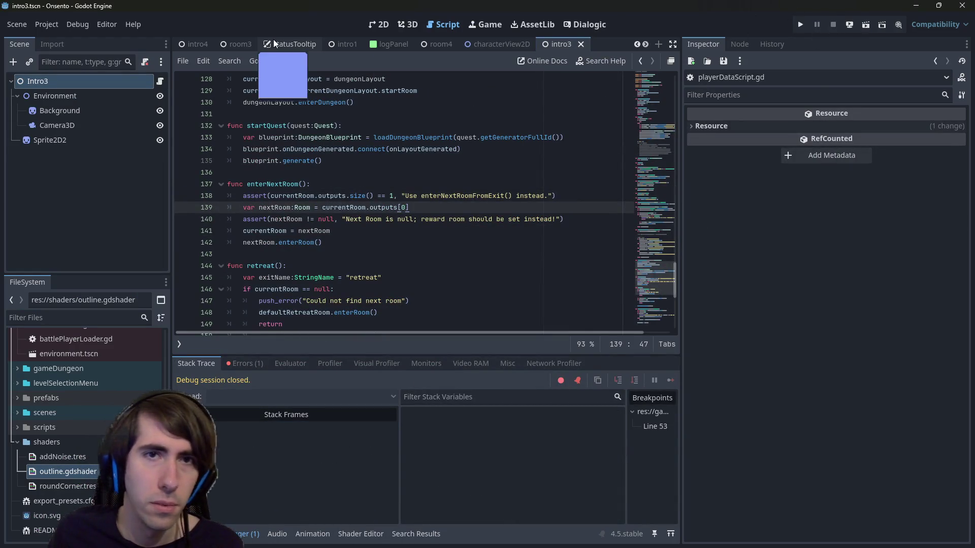
# Step: Quick-open tutorial3.tscn by searching 'tutorial' and run the scene
pyautogui.hotkey('shift', 'alt', 'o')
pyautogui.write('tutorial3')
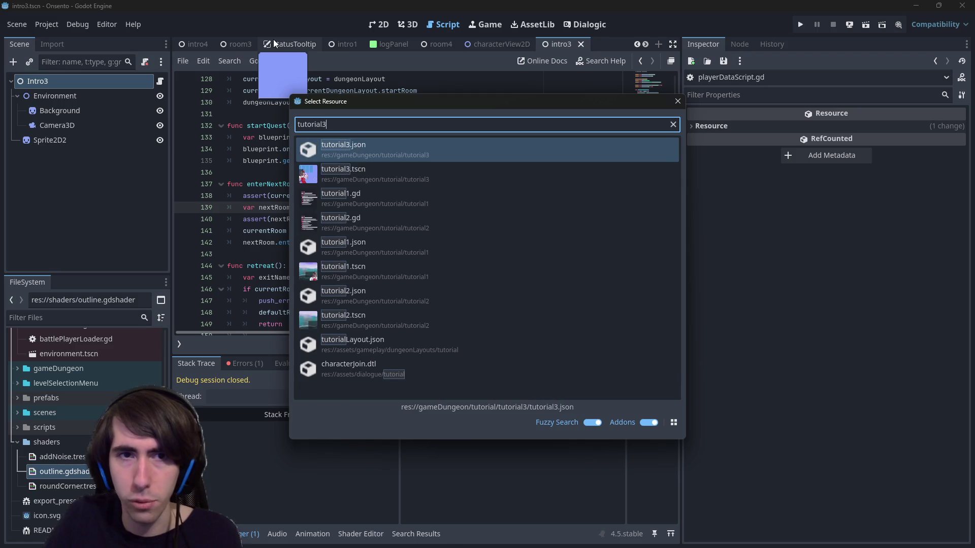
pyautogui.press('Down')
pyautogui.press('Return')
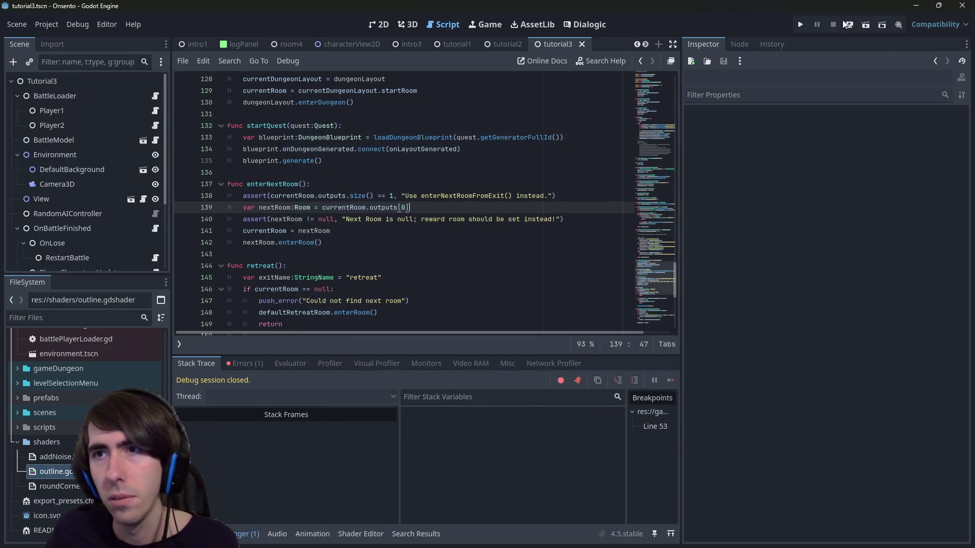
pyautogui.click(866, 24)
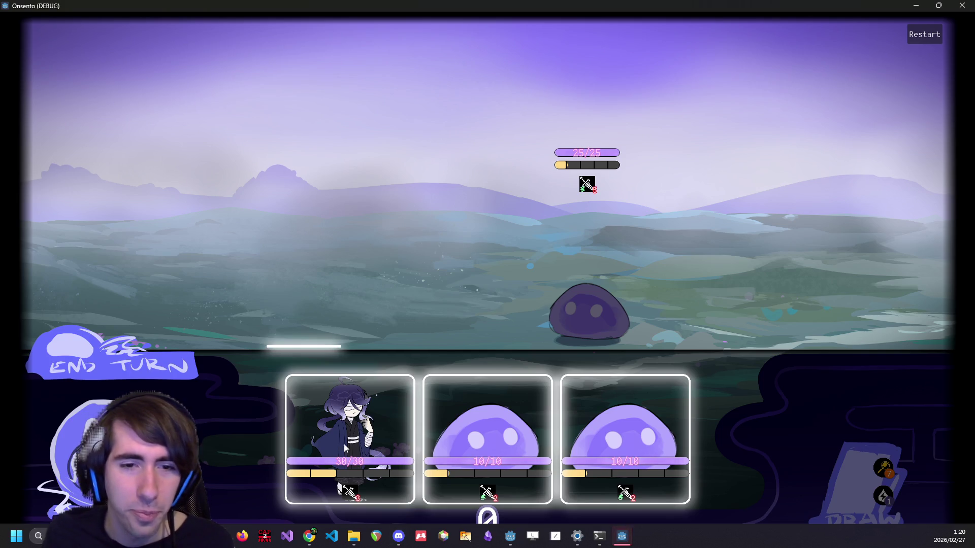
# Step: Deploy the hero and a slime onto the battlefield, then close the game window
pyautogui.click(420, 299)
pyautogui.moveTo(406, 406)
pyautogui.mouseDown()
pyautogui.moveTo(370, 392)
pyautogui.moveTo(304, 315)
pyautogui.mouseUp()
pyautogui.click(131, 368)
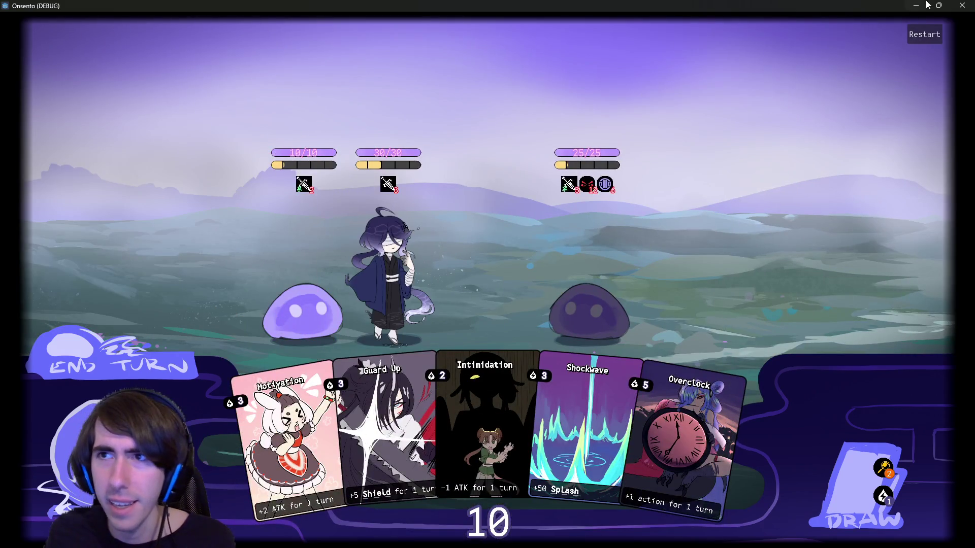
pyautogui.click(962, 5)
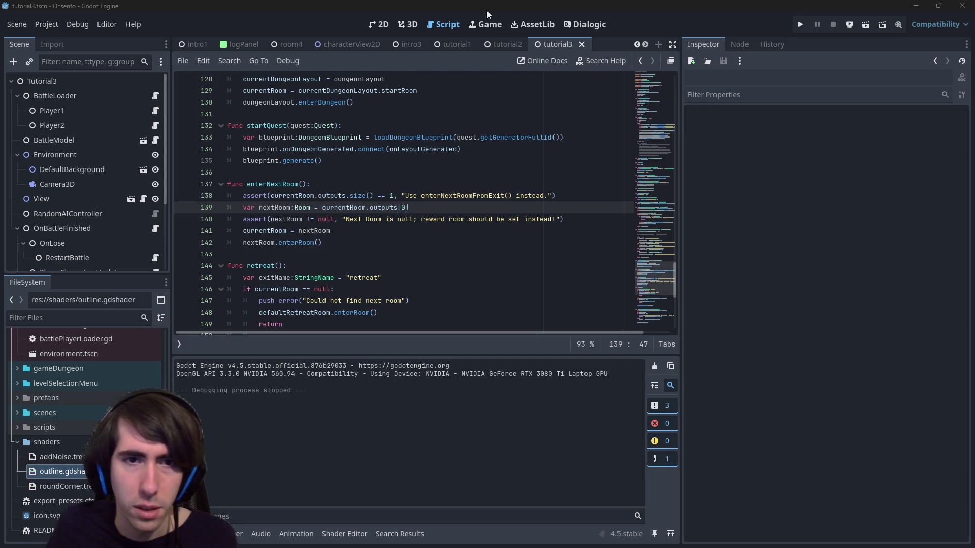
pyautogui.click(346, 196)
# Step: Quick-open room2.tscn and run it with F6
pyautogui.hotkey('shift', 'alt', 'o')
pyautogui.write('room2')
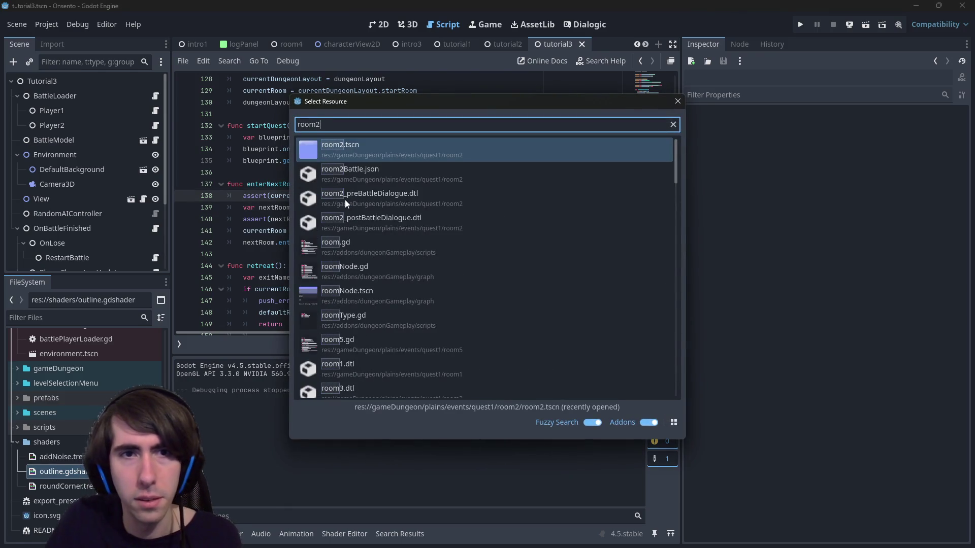
pyautogui.press('Return')
pyautogui.press('F6')
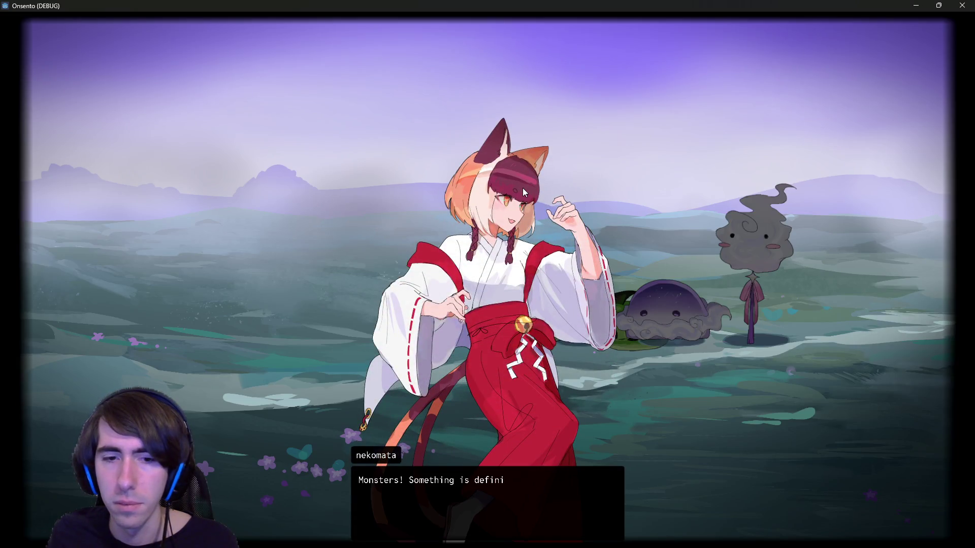
# Step: Finish the nekomata's dialogue and deploy the dark-robed character and fox-girl onto the field
pyautogui.click(523, 189)
pyautogui.click(524, 190)
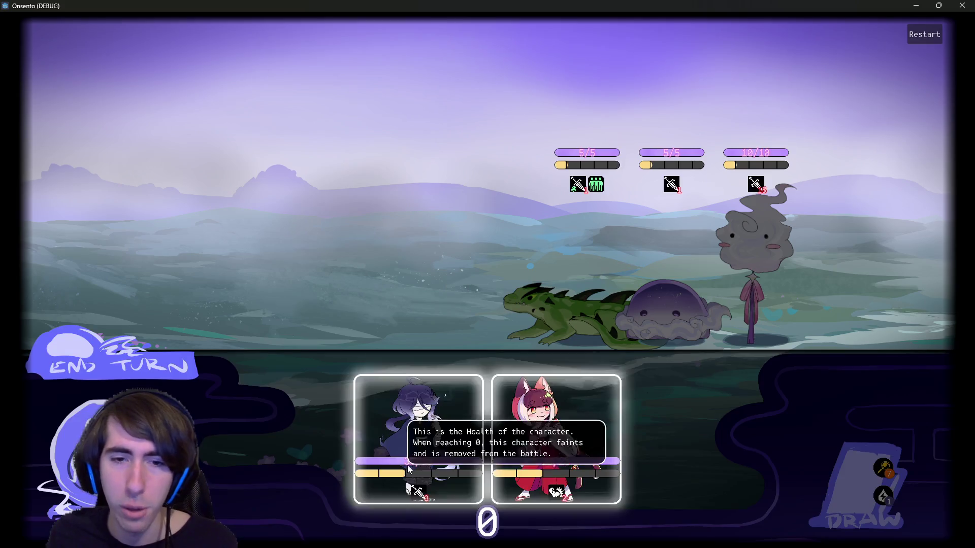
pyautogui.moveTo(417, 435); pyautogui.dragTo(386, 274)
pyautogui.moveTo(488, 435); pyautogui.dragTo(260, 284)
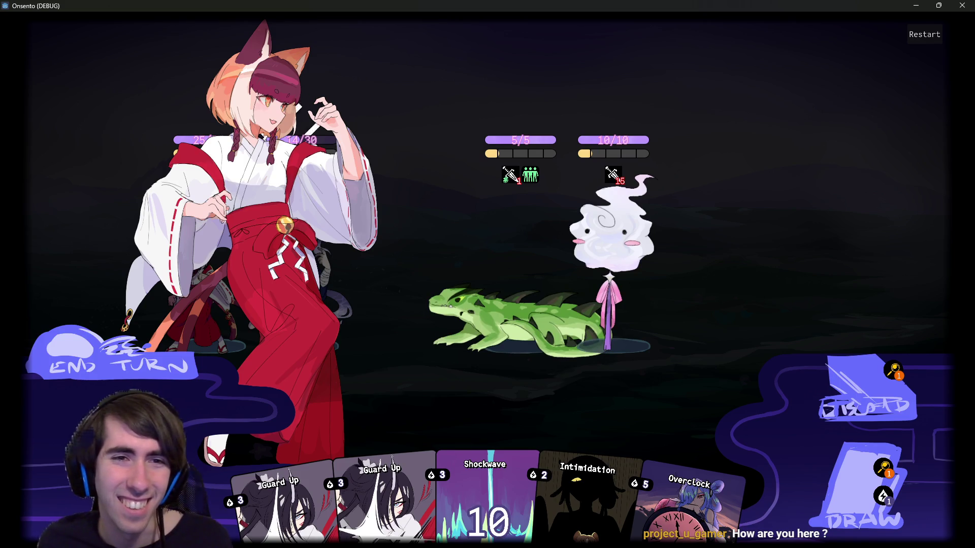
# Step: Cancel the attack targeting on the lizard enemy
pyautogui.moveTo(531, 154)
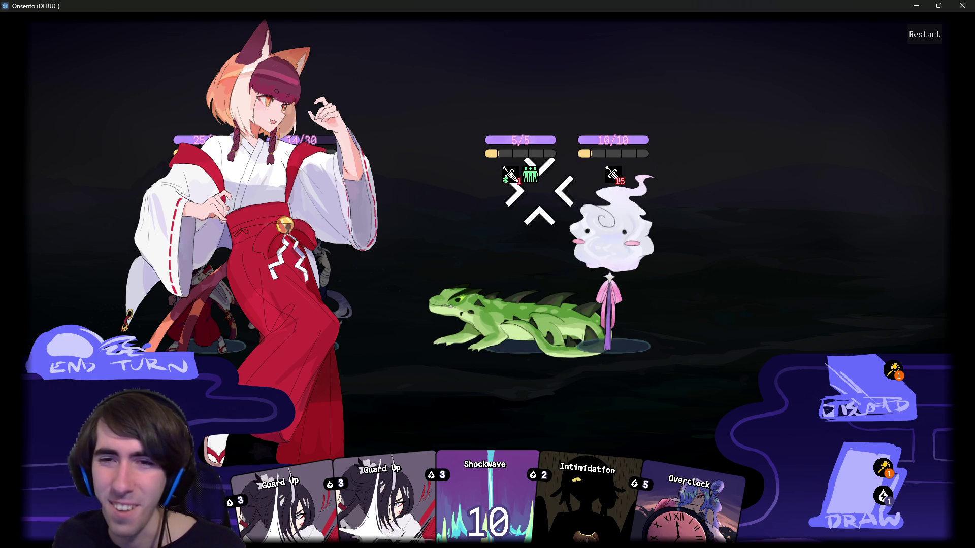
pyautogui.moveTo(612, 175)
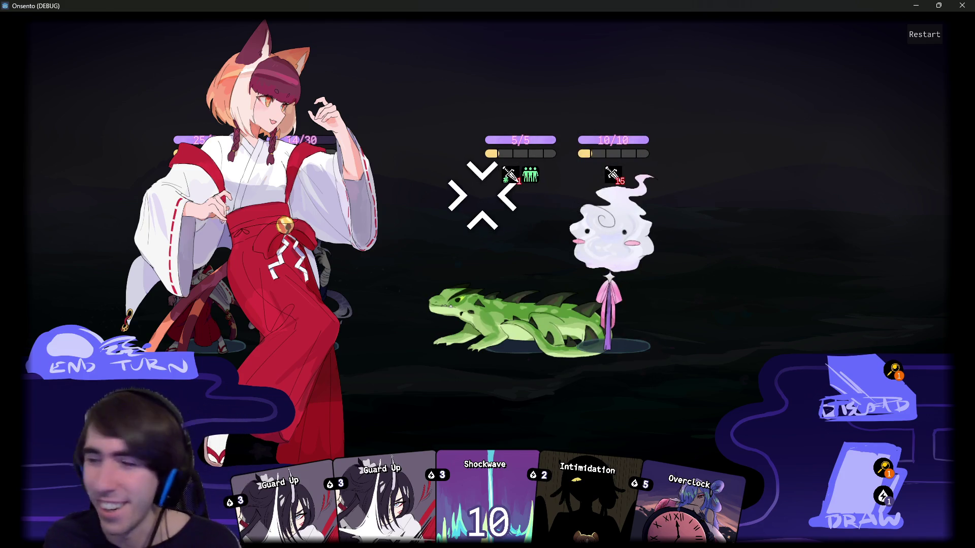
pyautogui.rightClick(454, 168)
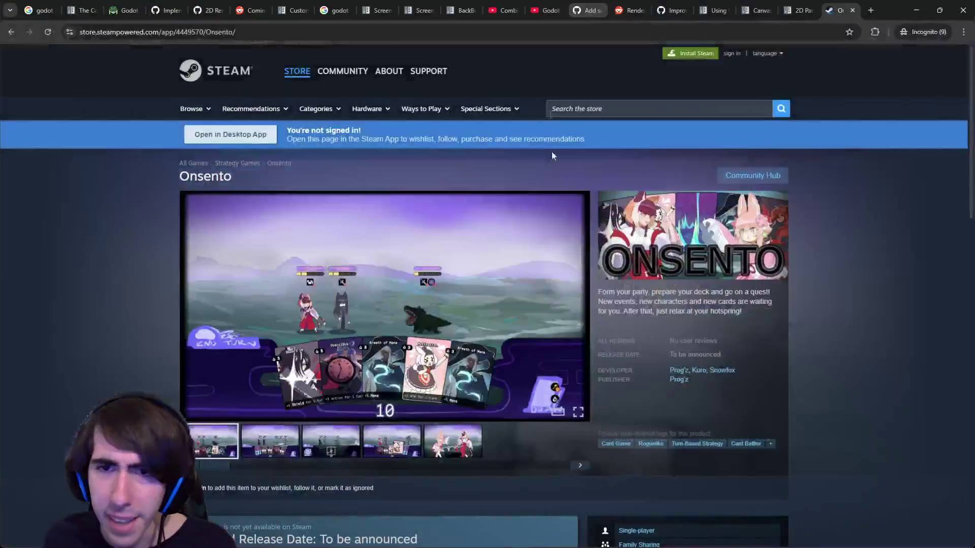
# Step: Scroll through Onsento's Steam store page, then minimize the browser
pyautogui.scroll(-2, 448, 260)
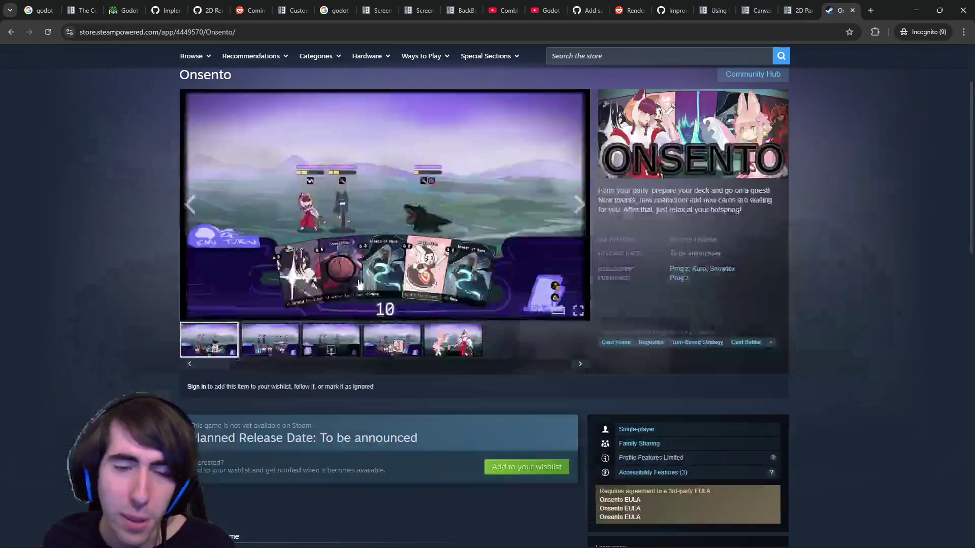
pyautogui.scroll(1, 448, 260)
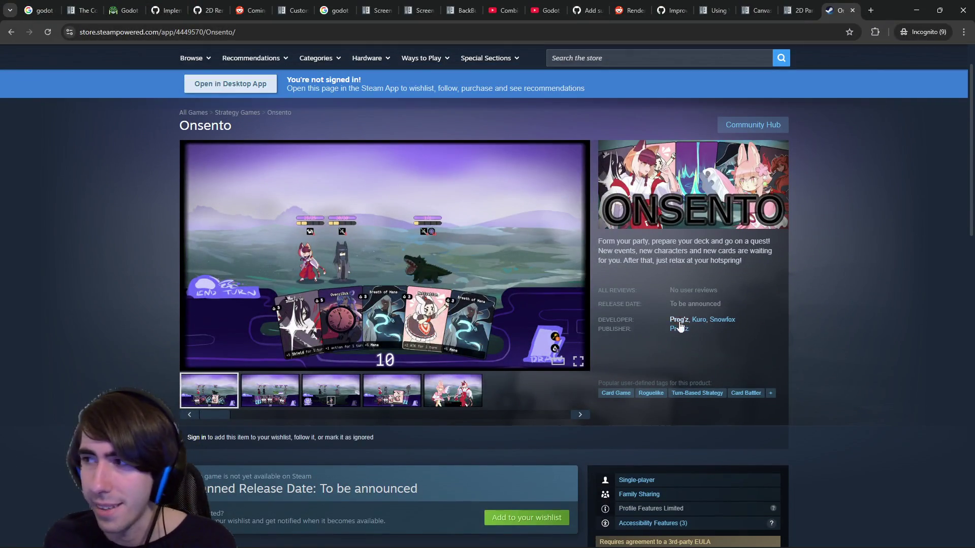
pyautogui.scroll(-3, 333, 340)
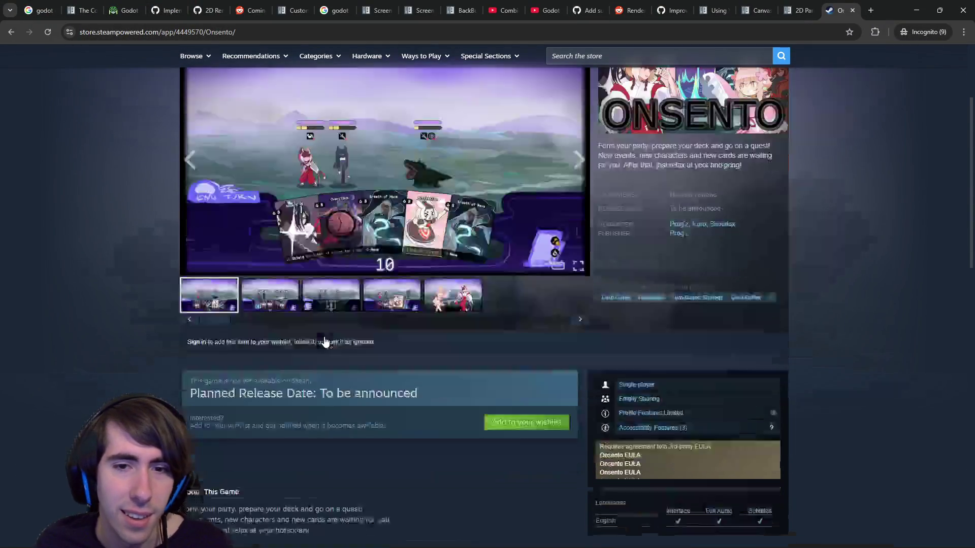
pyautogui.scroll(1, 334, 339)
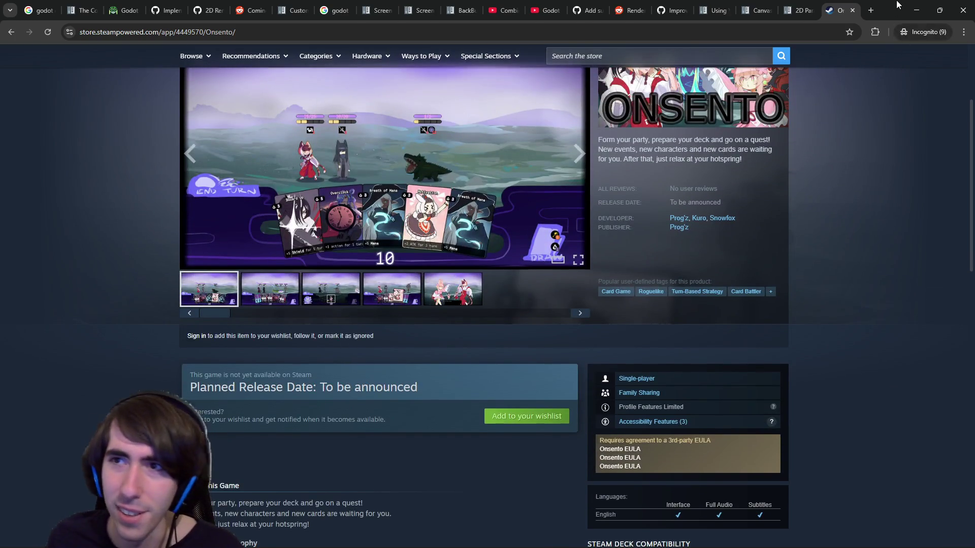
pyautogui.click(917, 11)
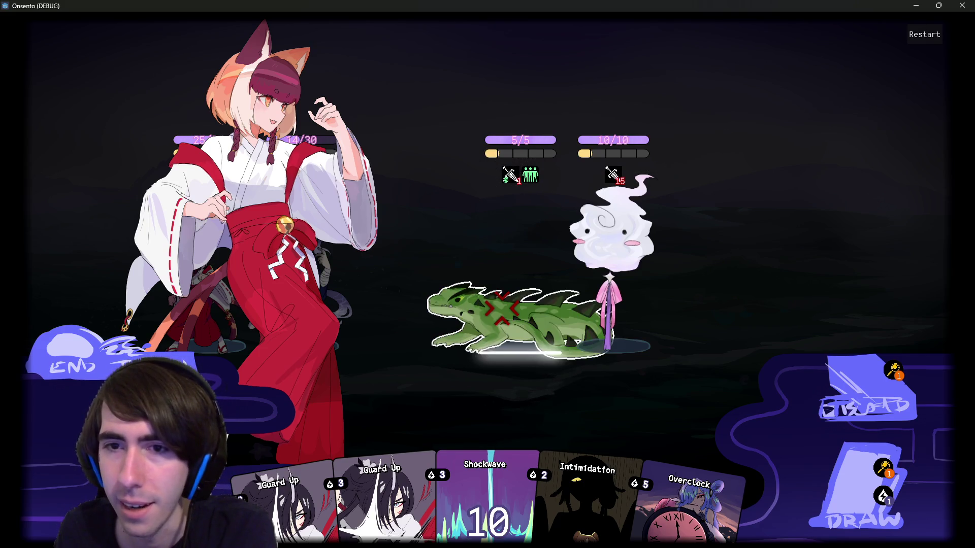
# Step: Show the outline and centred red target marker on the green lizard enemy
pyautogui.moveTo(611, 173)
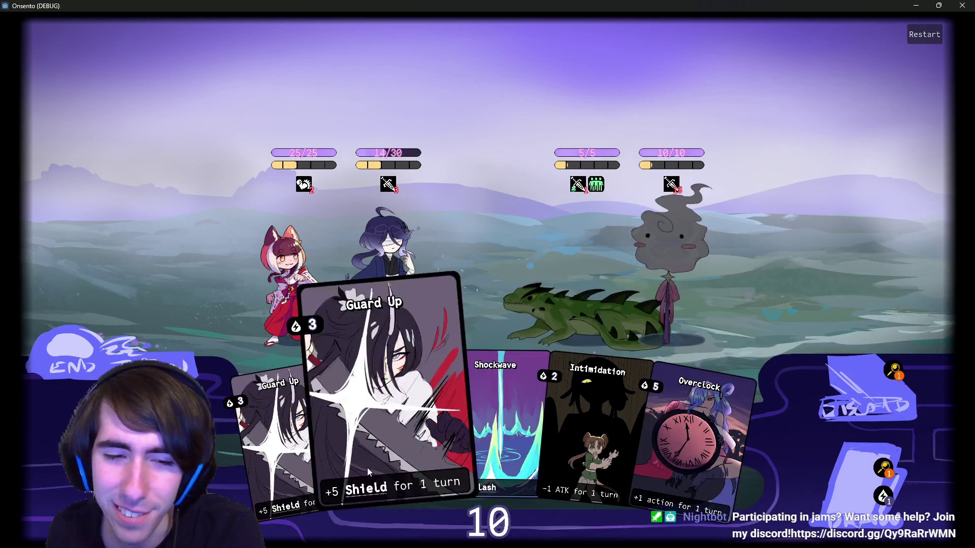
# Step: Play Guard Up on the blue-haired ally and draw three more cards from the deck
pyautogui.click(367, 467)
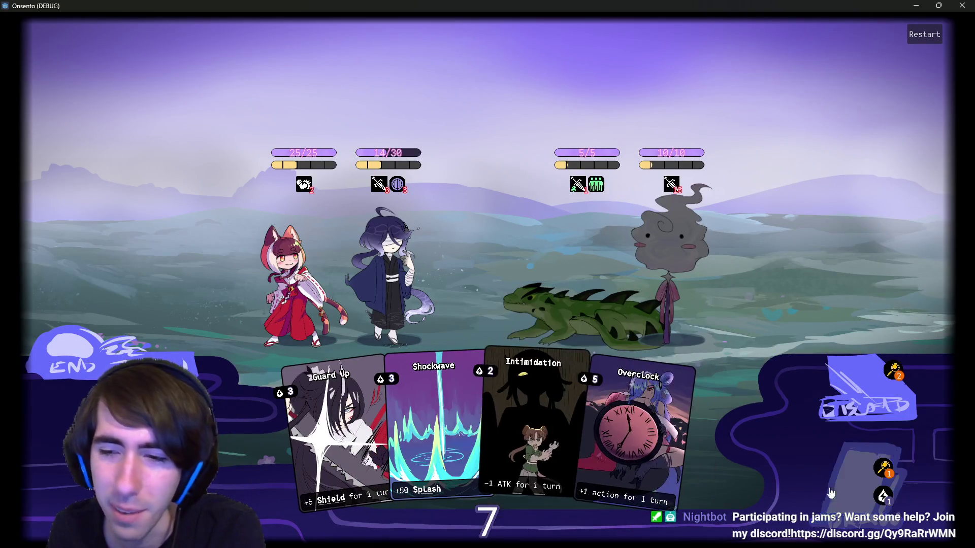
pyautogui.click(853, 486)
pyautogui.click(869, 490)
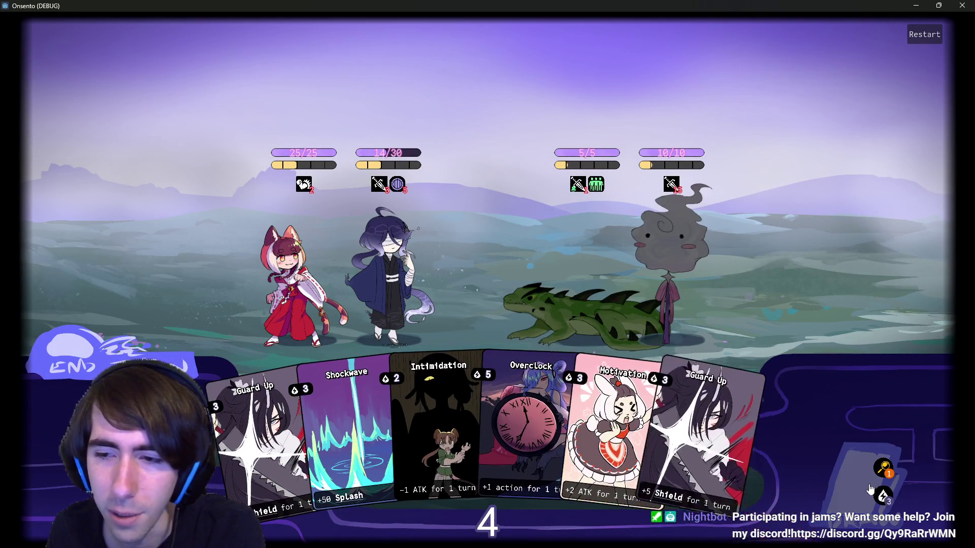
pyautogui.click(868, 488)
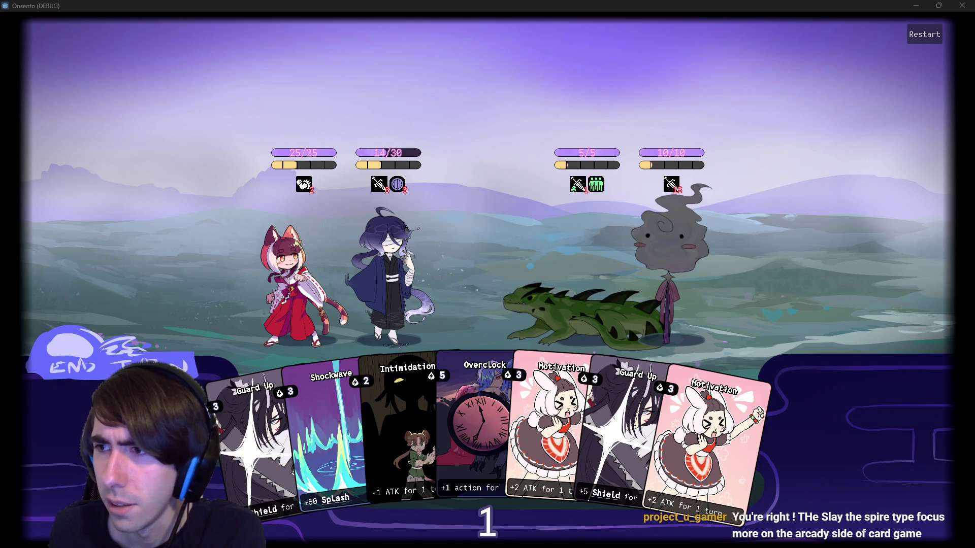
pyautogui.hotkey('alt', 'Tab')
# Step: Show the channel's Live streams and zoom the page out to fit more of them
pyautogui.scroll(-3, 449, 169)
pyautogui.scroll(1, 490, 203)
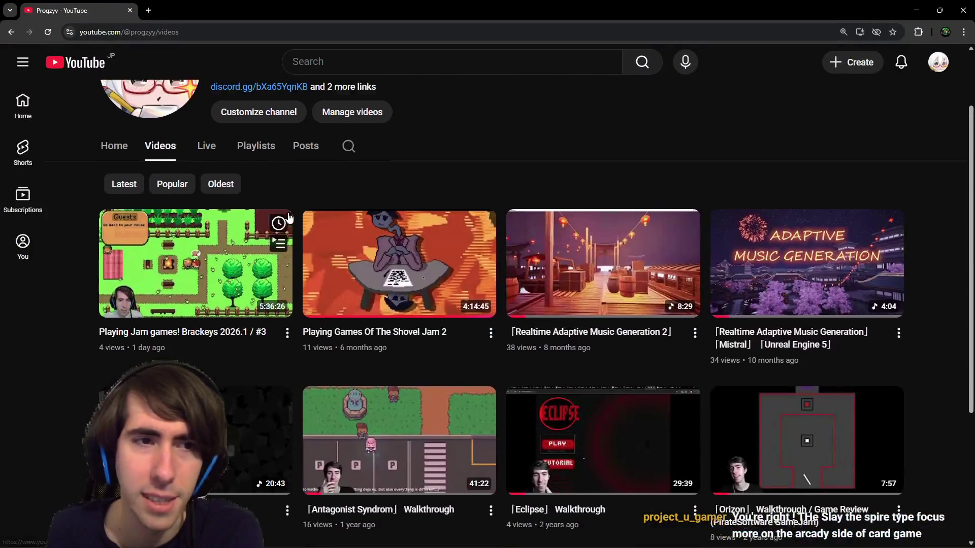
pyautogui.scroll(2, 289, 217)
pyautogui.click(199, 246)
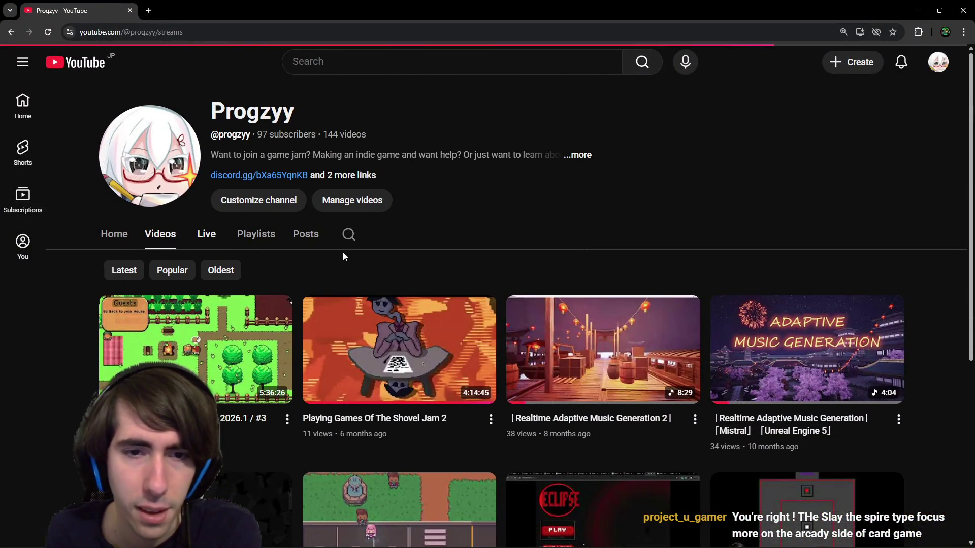
pyautogui.scroll(-2, 463, 279)
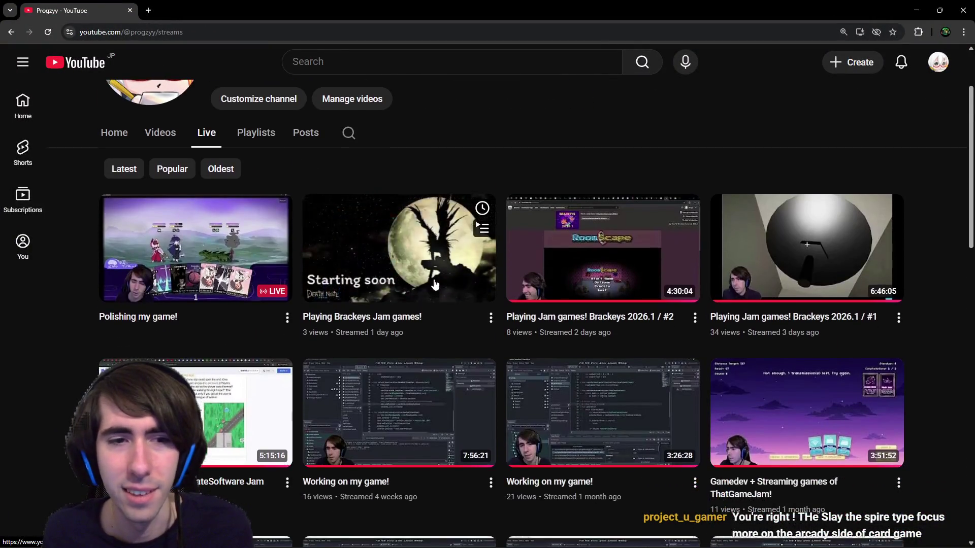
pyautogui.hotkey('ctrl', '-')
pyautogui.hotkey('ctrl', '-')
# Step: Scroll through past streams from Polishing my game! and GMTK Jam 2025 reviews to Advent of Code 2024
pyautogui.scroll(-2, 492, 348)
pyautogui.scroll(2, 305, 295)
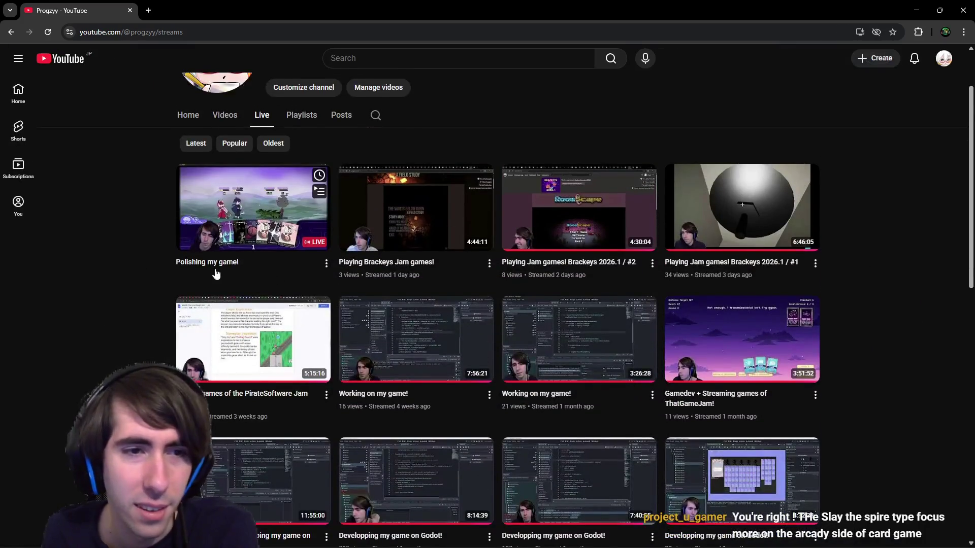
pyautogui.scroll(-1, 305, 244)
pyautogui.scroll(-1, 569, 208)
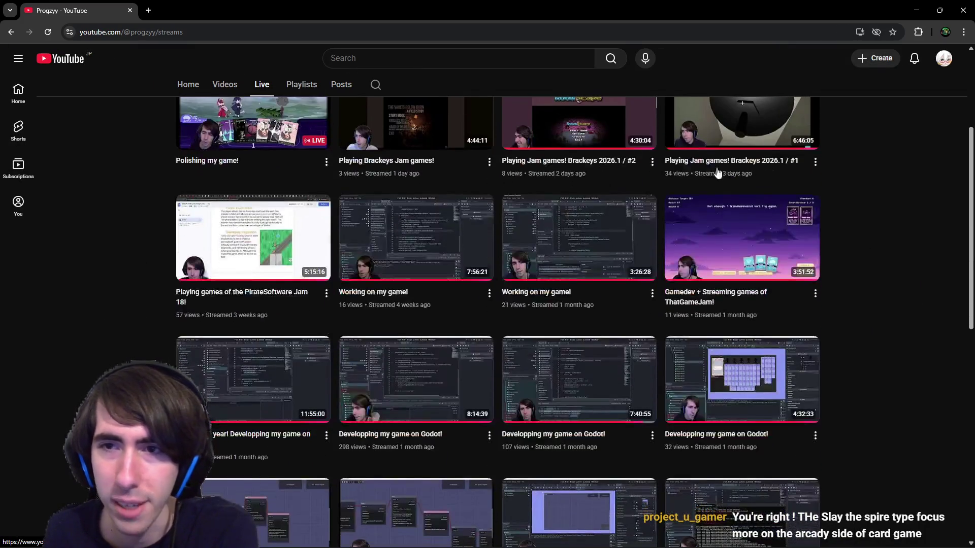
pyautogui.scroll(-2, 284, 264)
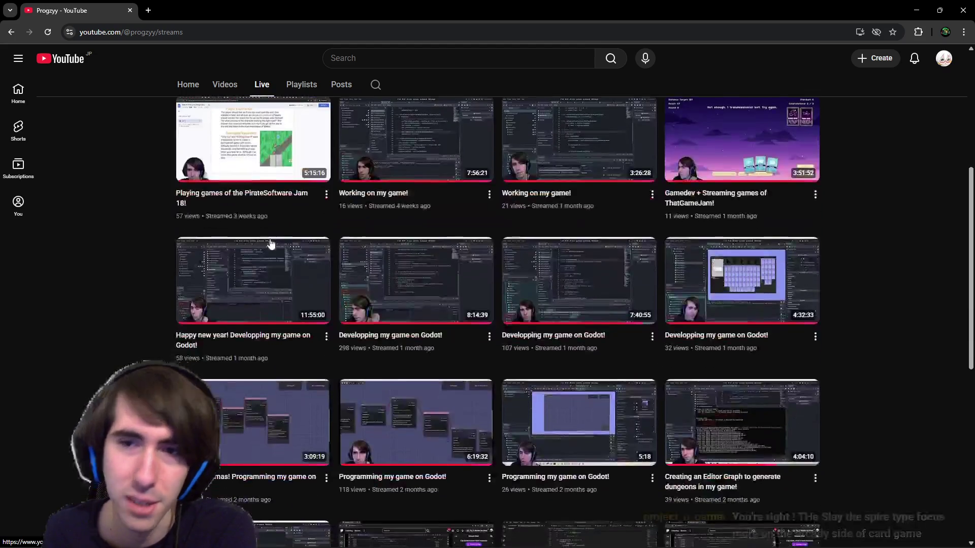
pyautogui.scroll(-3, 731, 203)
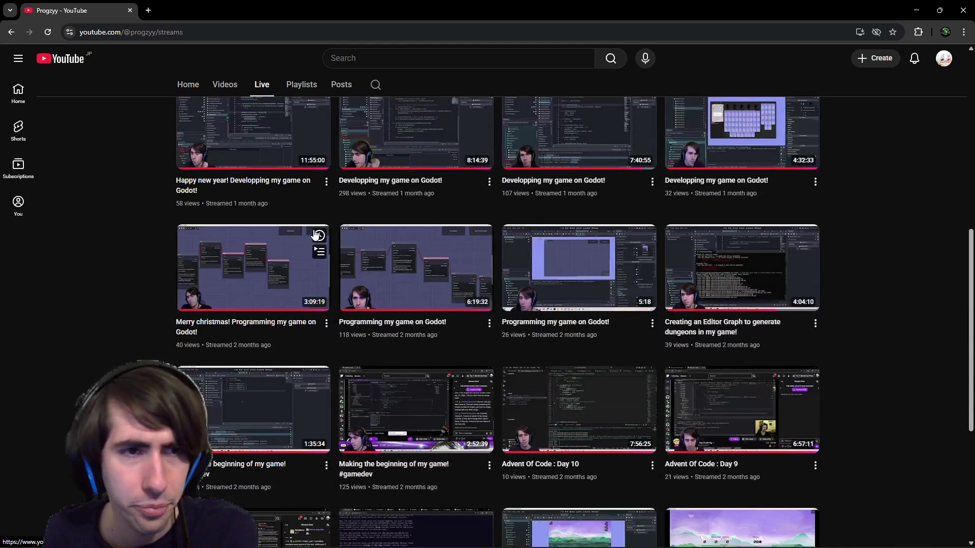
pyautogui.scroll(-5, 535, 292)
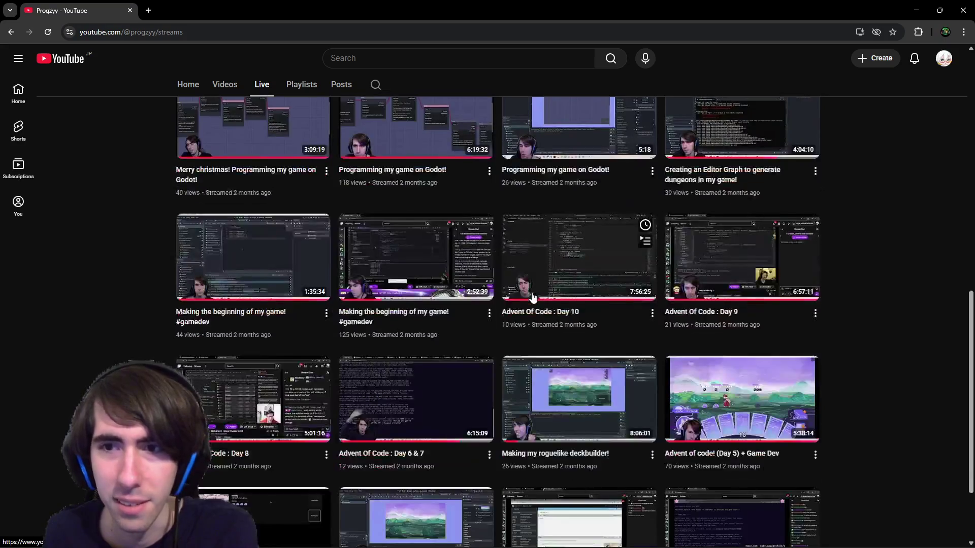
pyautogui.scroll(-3, 569, 296)
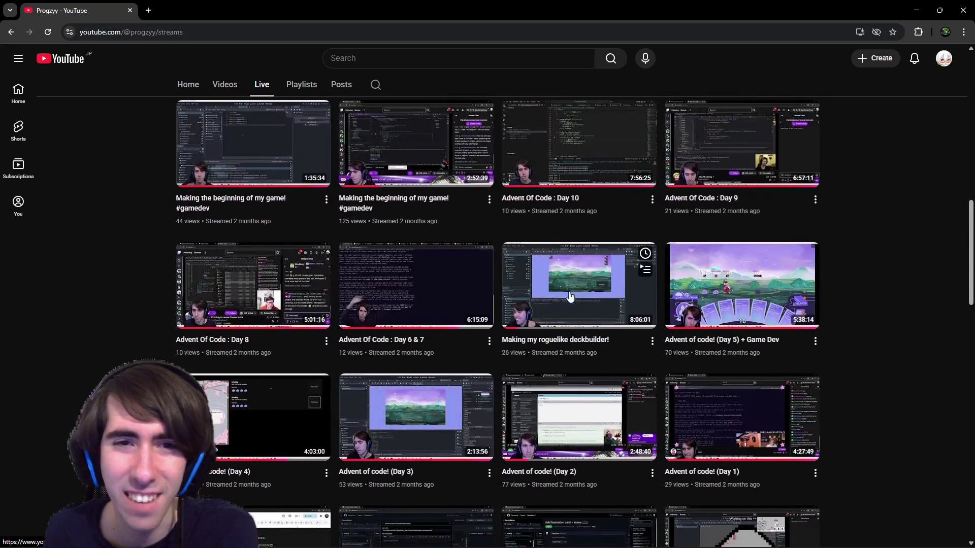
pyautogui.scroll(-2, 570, 296)
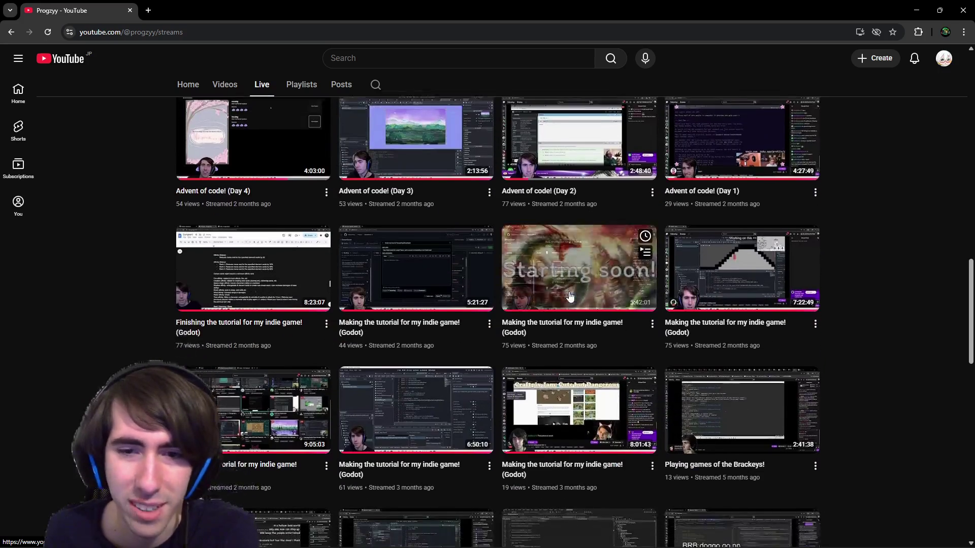
pyautogui.scroll(-1, 569, 295)
pyautogui.scroll(-4, 678, 317)
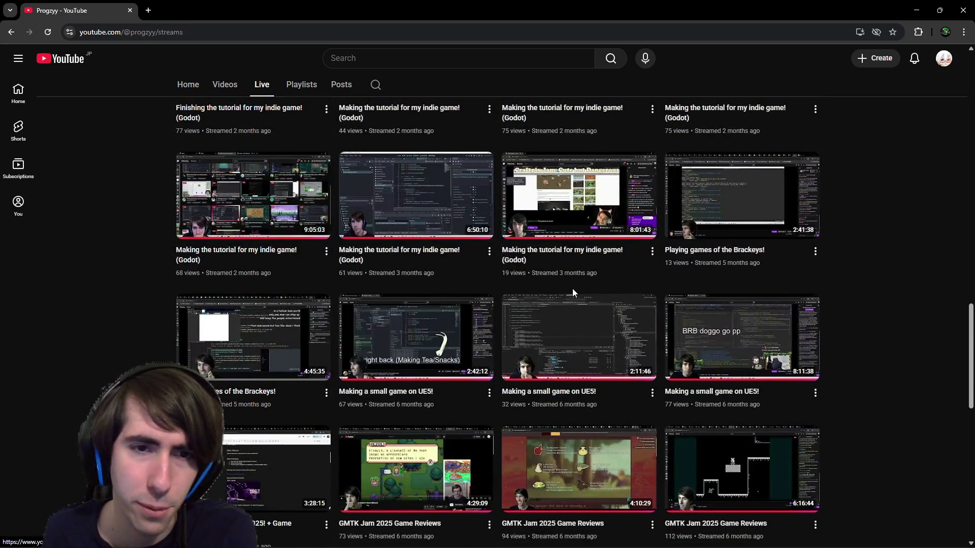
pyautogui.scroll(-3, 571, 292)
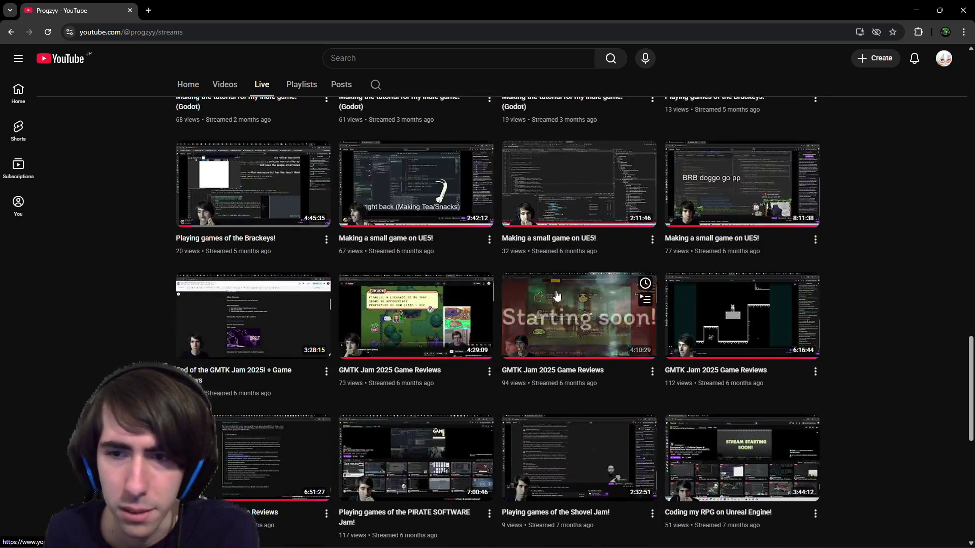
pyautogui.scroll(-2, 556, 293)
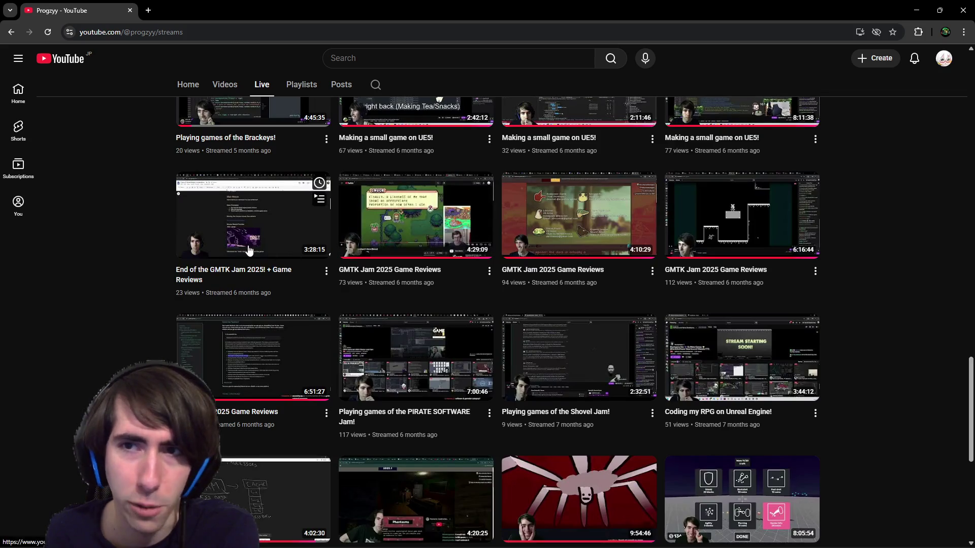
pyautogui.scroll(-2, 248, 251)
pyautogui.scroll(-1, 249, 250)
pyautogui.scroll(-2, 429, 318)
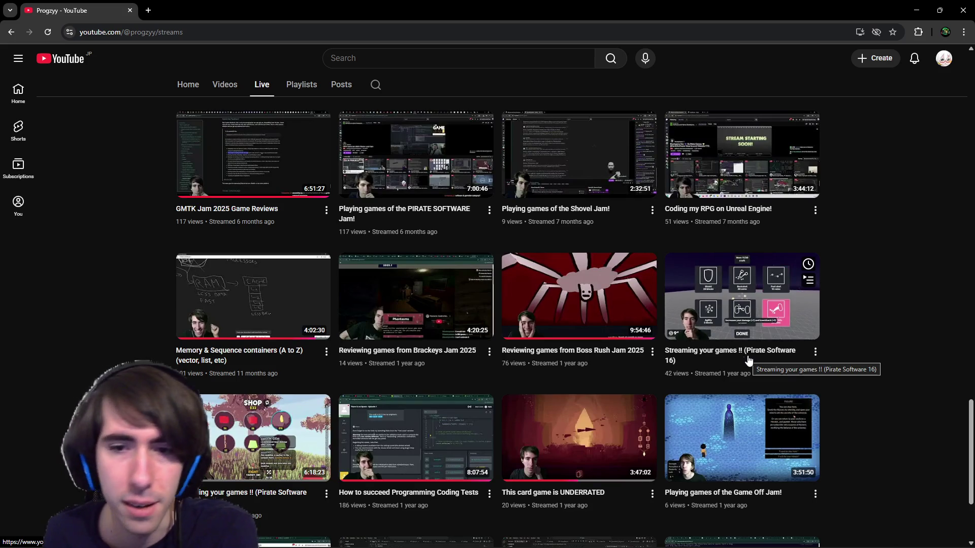
pyautogui.scroll(-1, 624, 304)
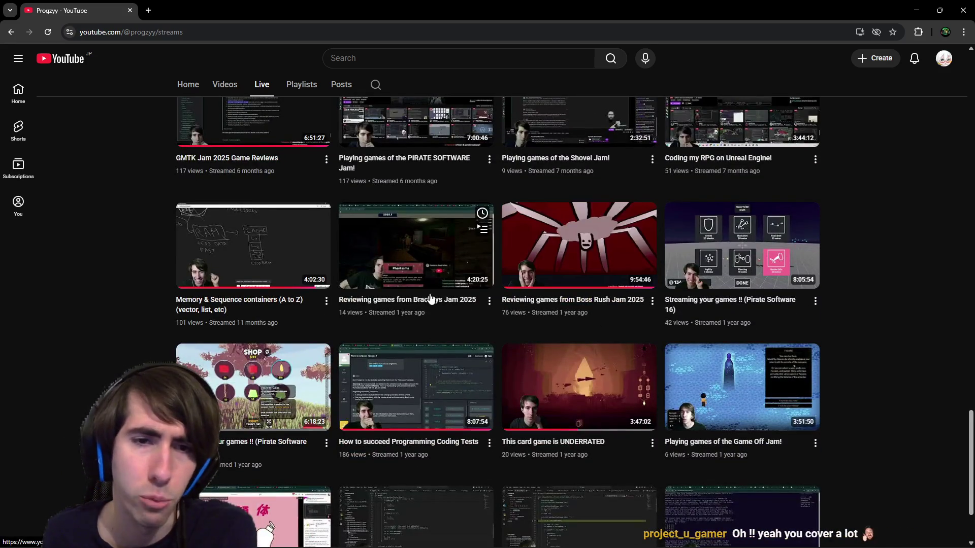
pyautogui.scroll(-2, 429, 299)
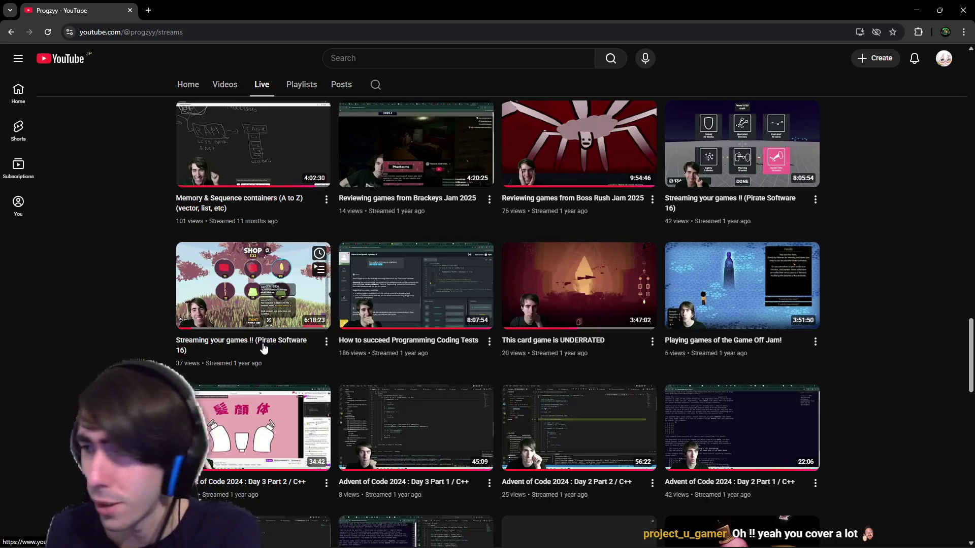
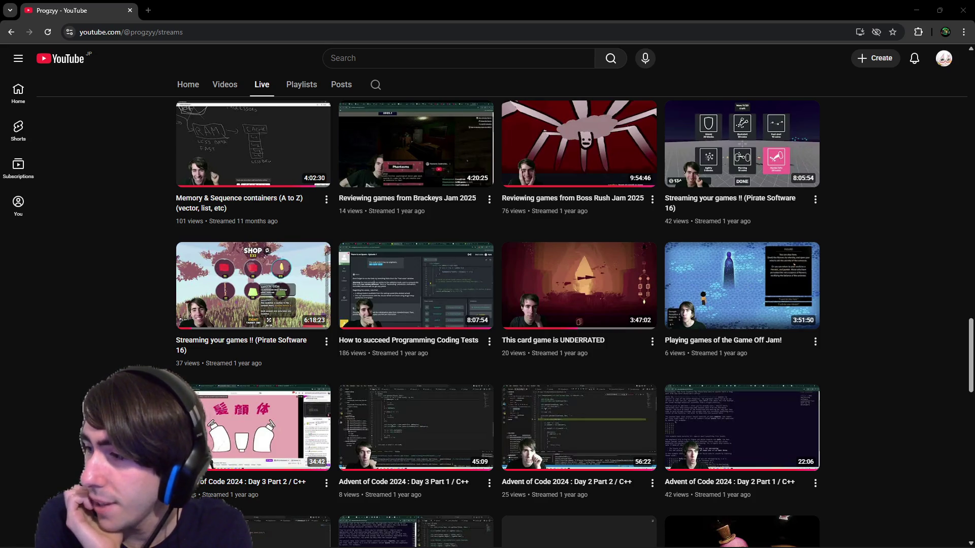
# Step: Leave the Onsento card battle and open the Game Jams Compendium doc from Chrome's Drive folder
pyautogui.scroll(-9, 486, 295)
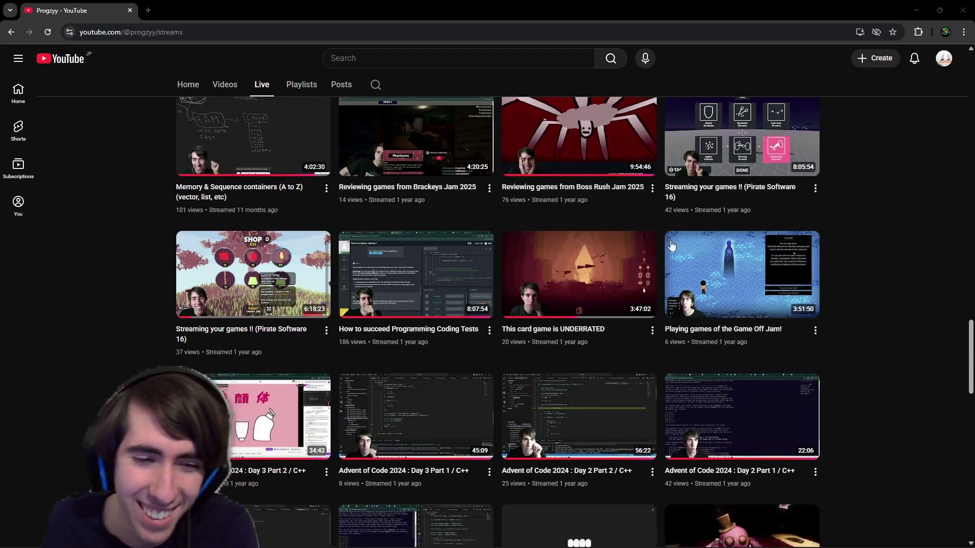
pyautogui.scroll(-1, 486, 295)
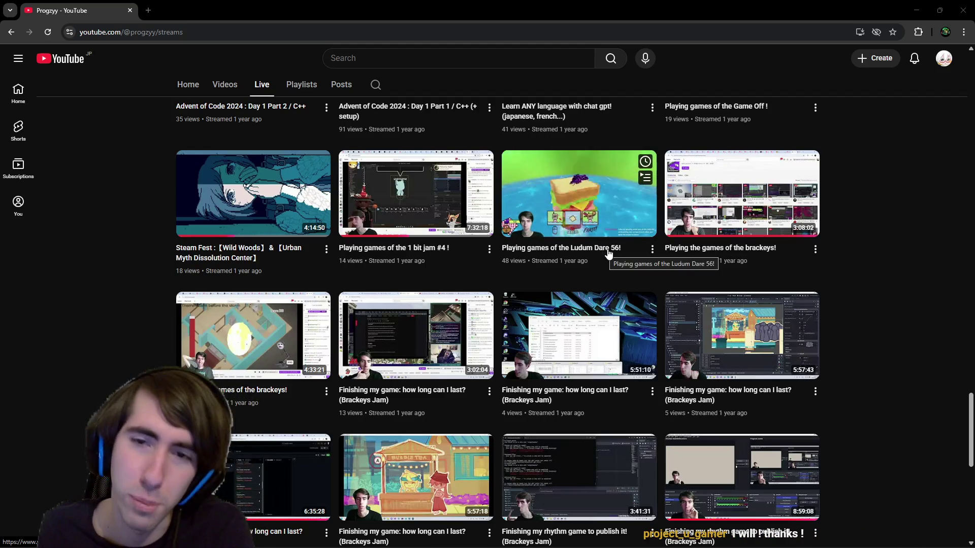
pyautogui.scroll(-1, 607, 261)
pyautogui.scroll(-3, 578, 339)
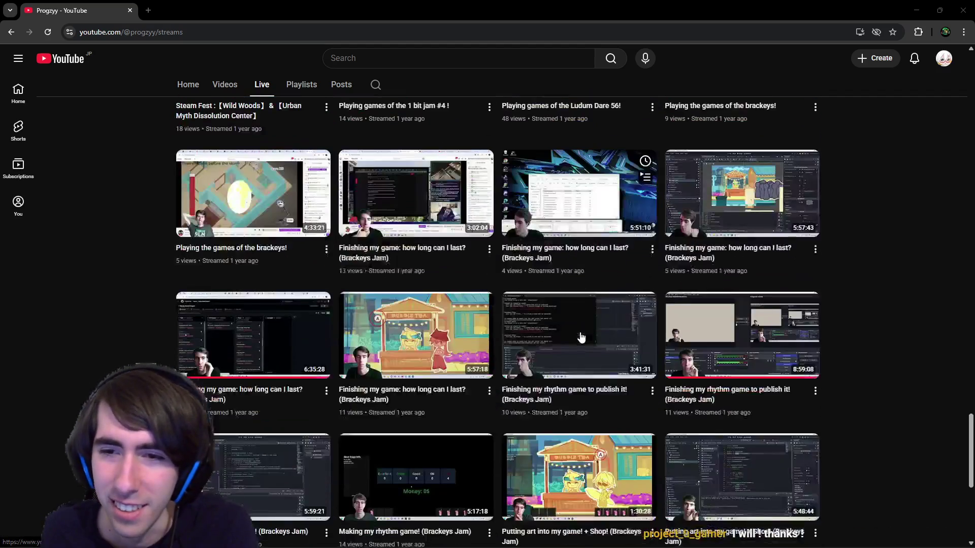
pyautogui.scroll(-5, 577, 341)
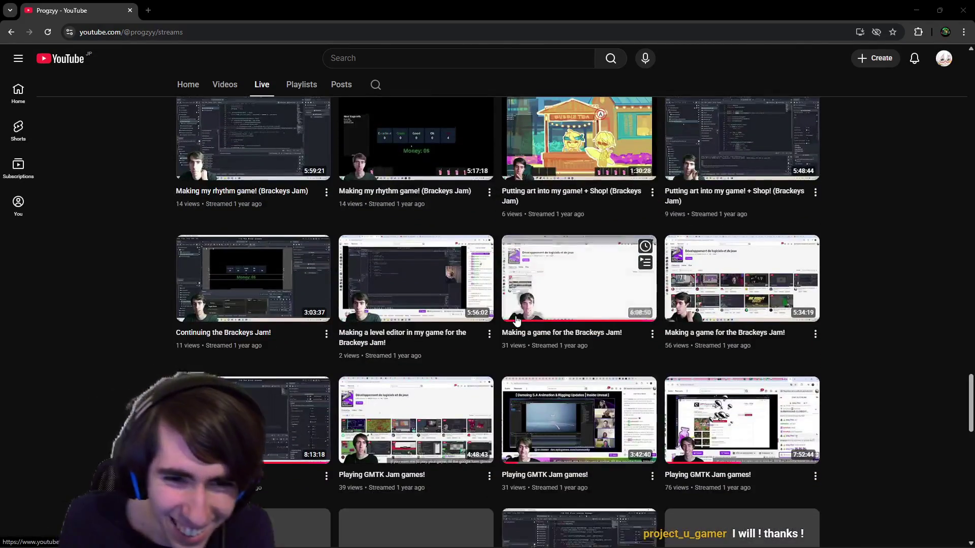
pyautogui.scroll(-5, 516, 319)
pyautogui.scroll(-5, 558, 217)
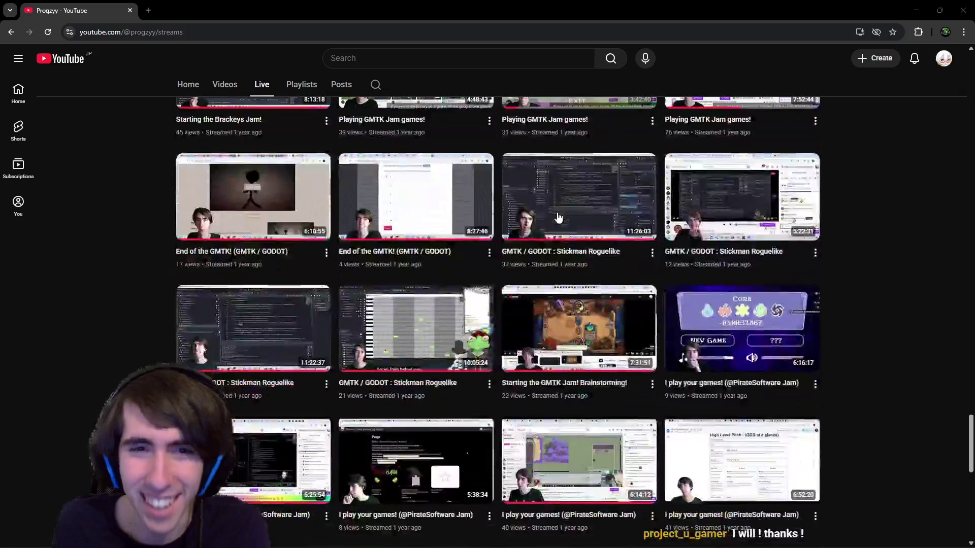
pyautogui.scroll(-6, 428, 246)
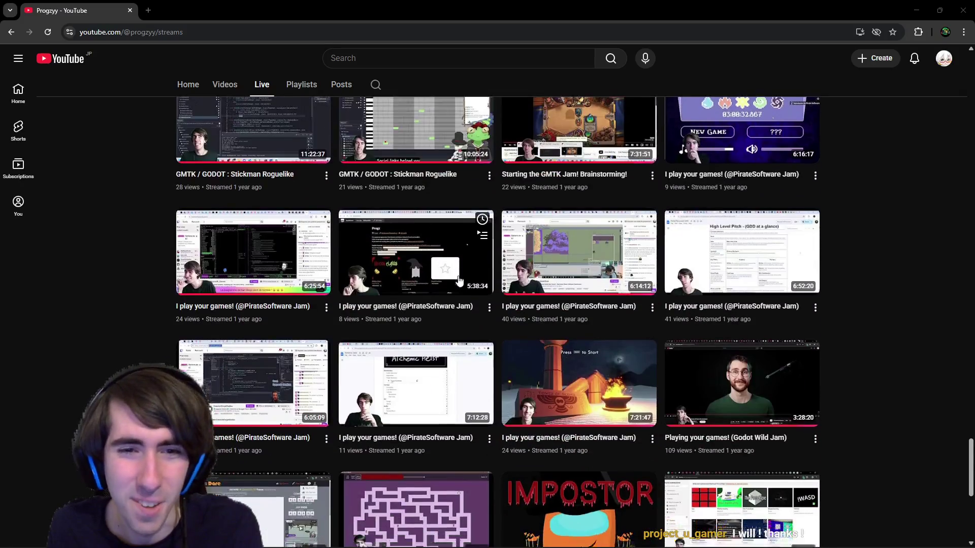
pyautogui.scroll(-2, 527, 301)
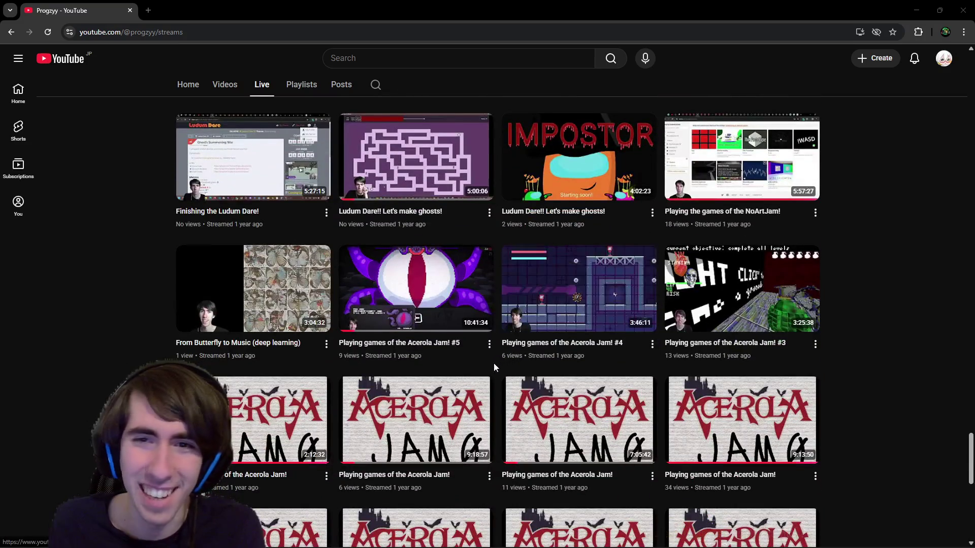
pyautogui.scroll(-2, 494, 365)
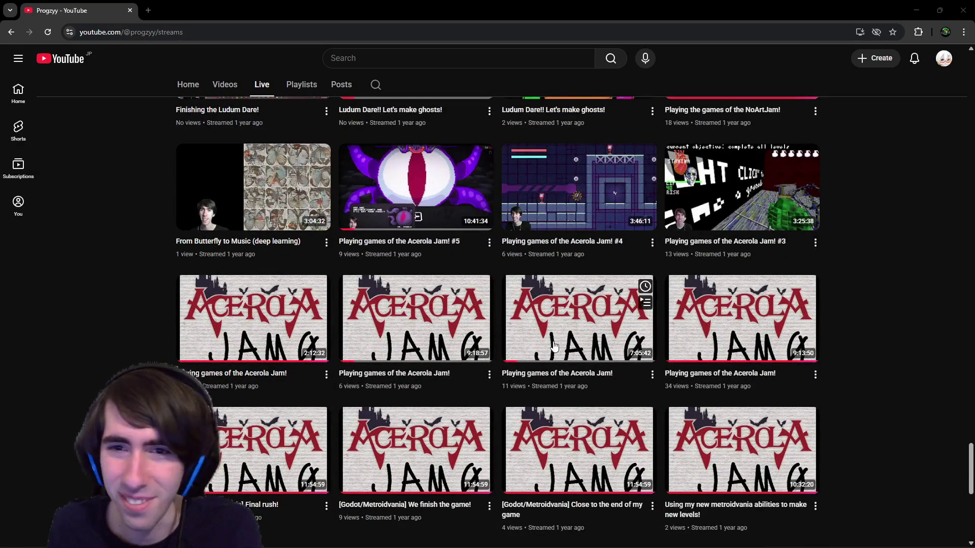
pyautogui.scroll(-10, 552, 358)
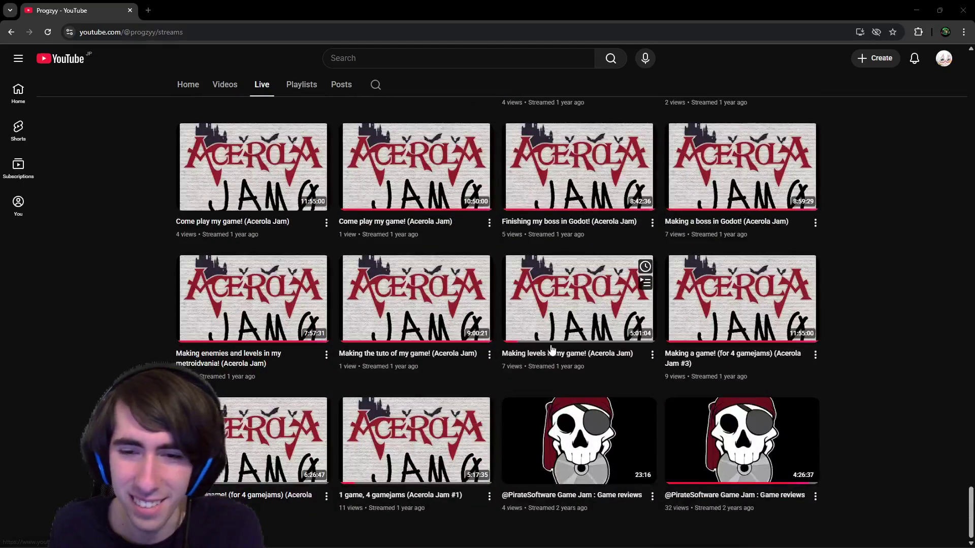
pyautogui.scroll(3, 567, 474)
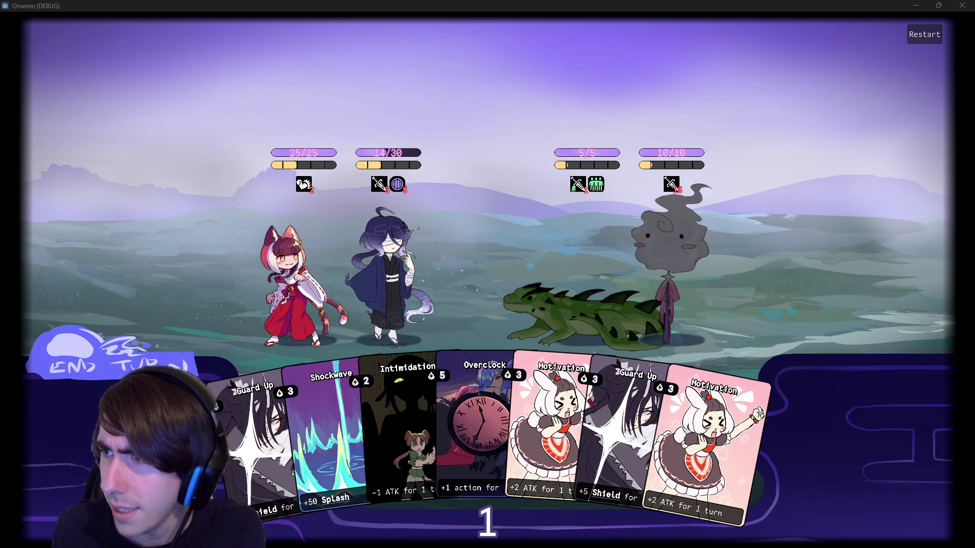
pyautogui.hotkey('alt', 'Tab')
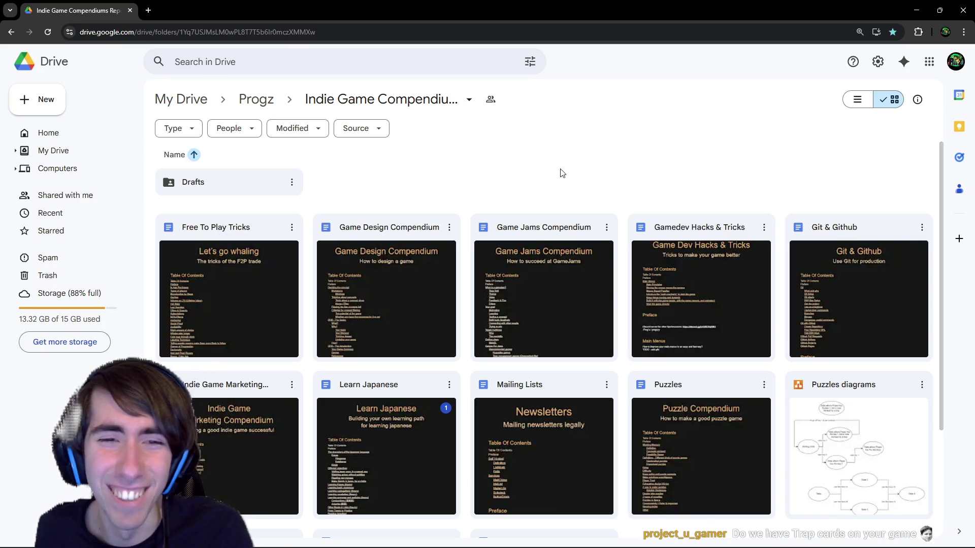
pyautogui.doubleClick(562, 230)
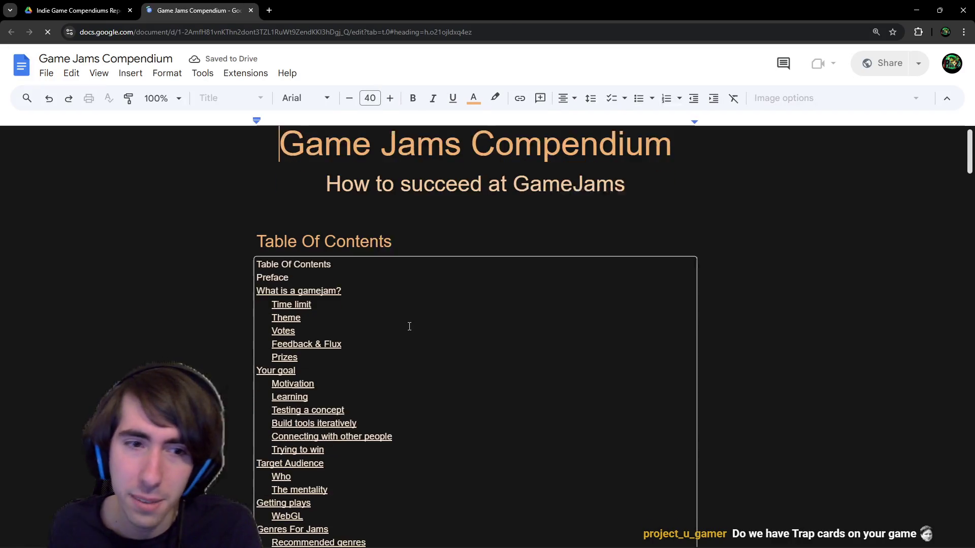
pyautogui.scroll(-1, 409, 326)
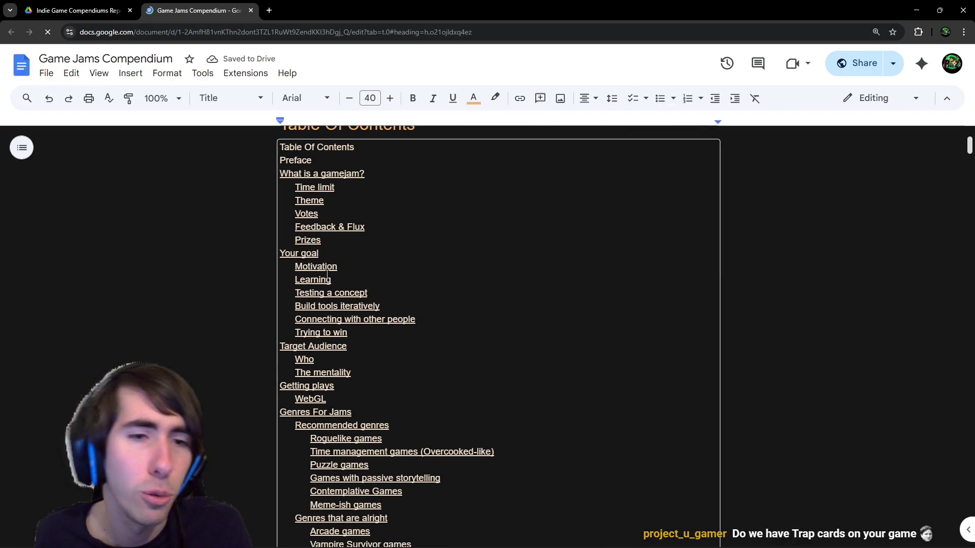
pyautogui.click(312, 253)
pyautogui.click(371, 213)
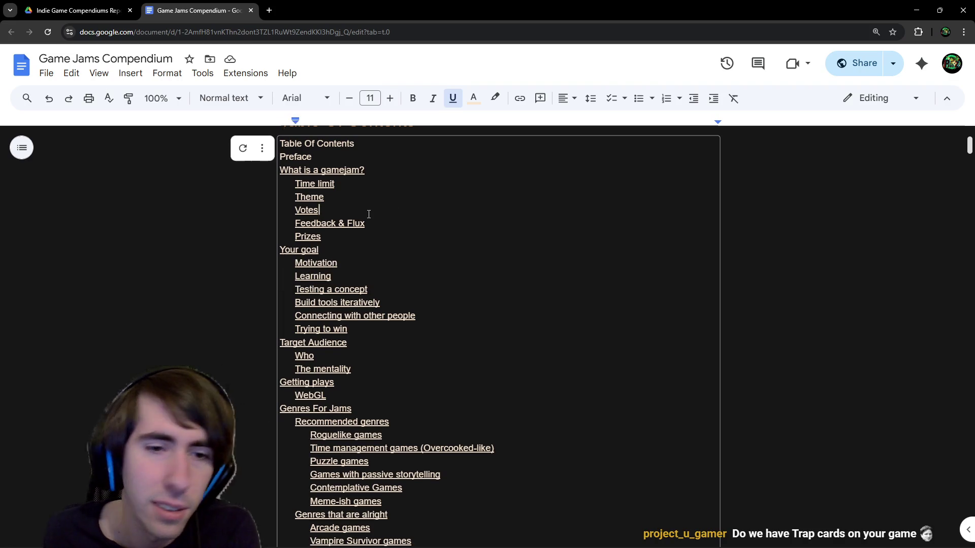
pyautogui.scroll(-2, 368, 213)
pyautogui.click(324, 245)
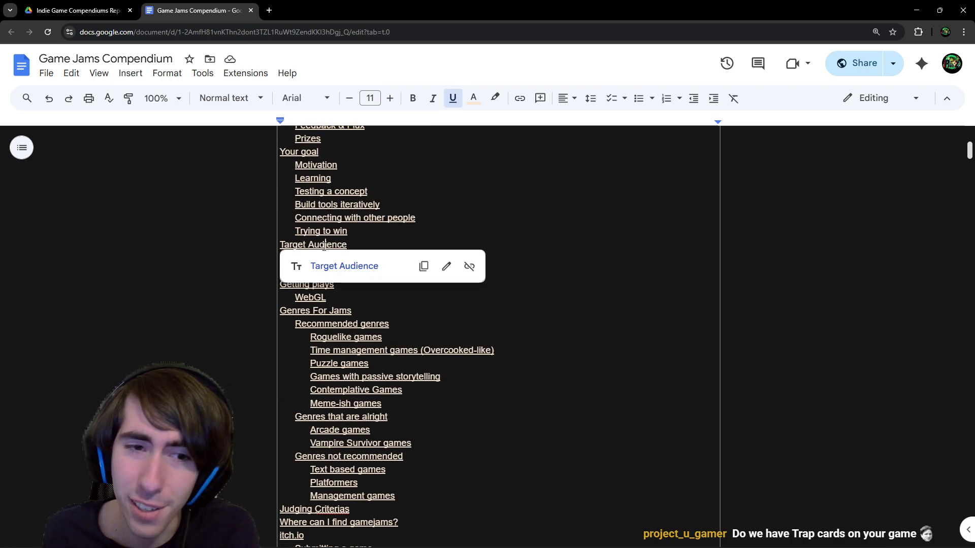
pyautogui.click(371, 238)
pyautogui.scroll(-2, 371, 238)
pyautogui.click(321, 201)
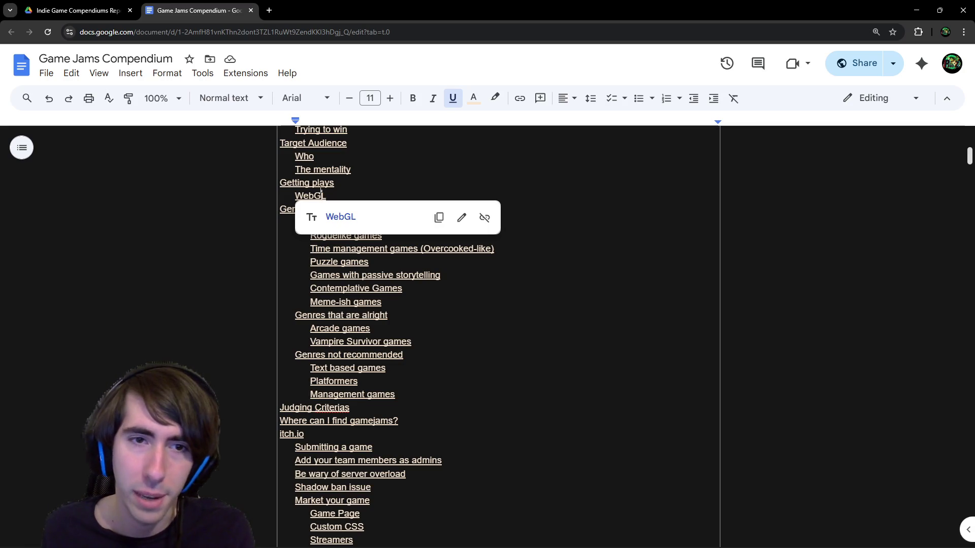
pyautogui.scroll(-1, 321, 190)
pyautogui.scroll(-4, 353, 324)
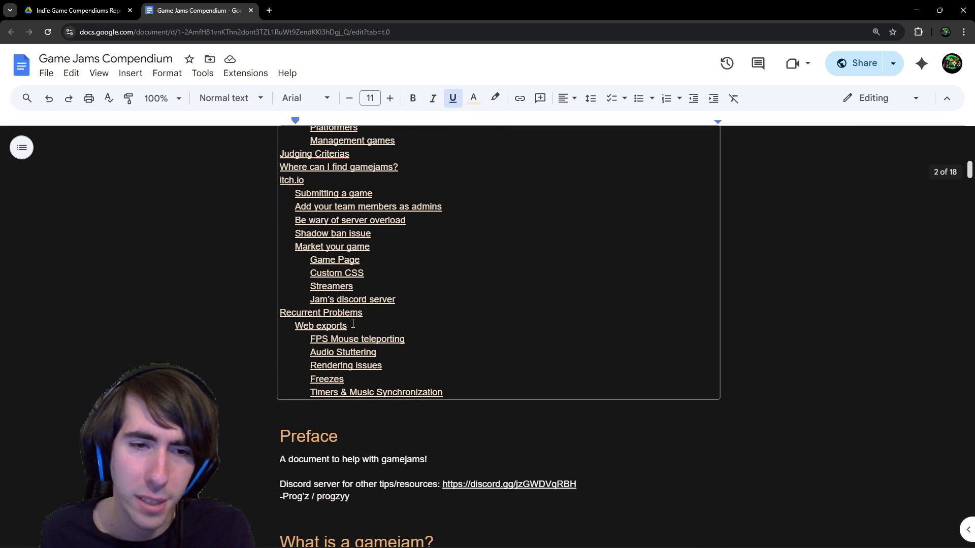
pyautogui.click(324, 313)
pyautogui.click(335, 347)
pyautogui.scroll(-2, 333, 227)
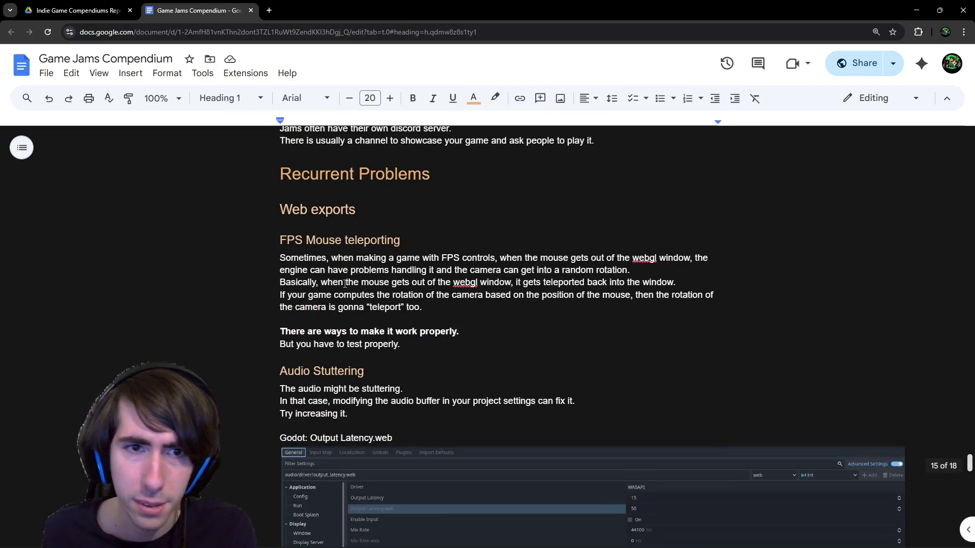
pyautogui.scroll(2, 333, 227)
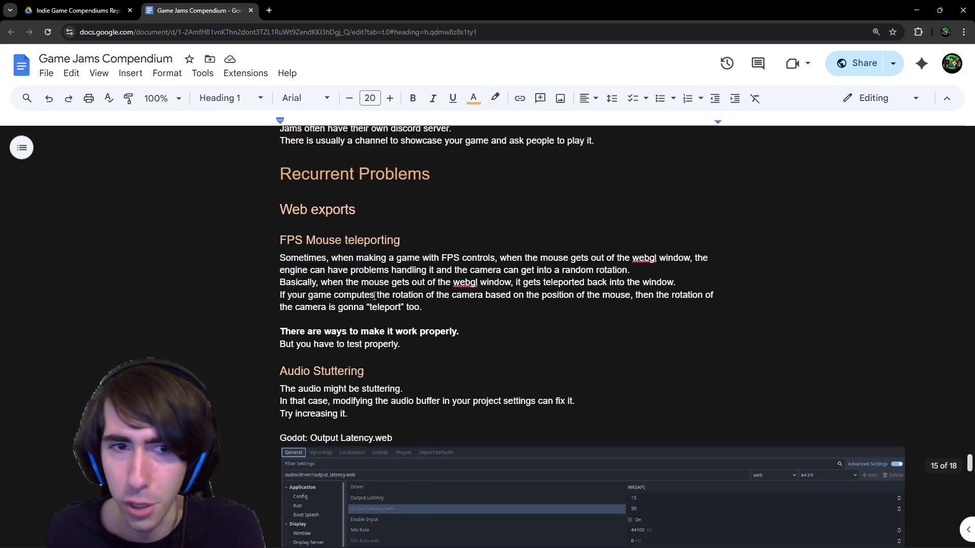
pyautogui.scroll(-1, 366, 219)
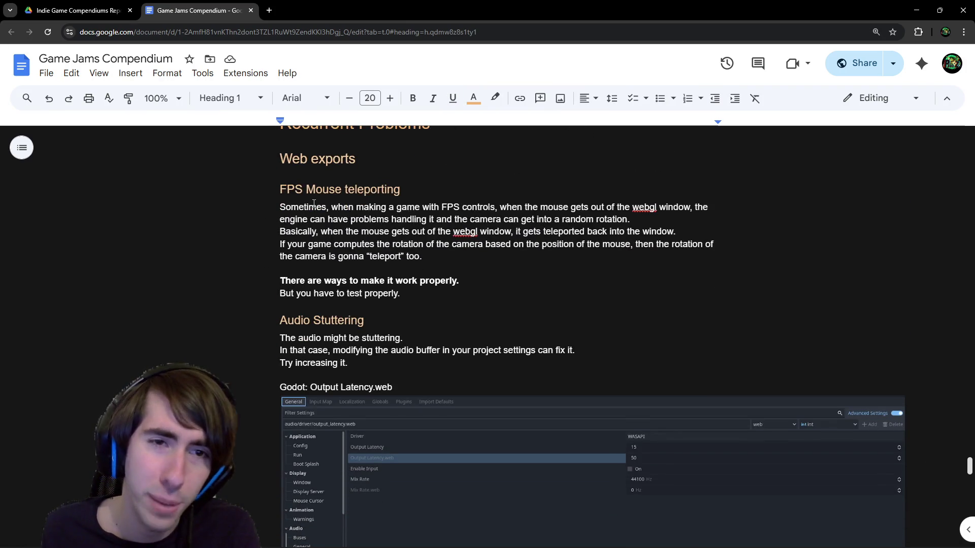
pyautogui.scroll(-14, 398, 207)
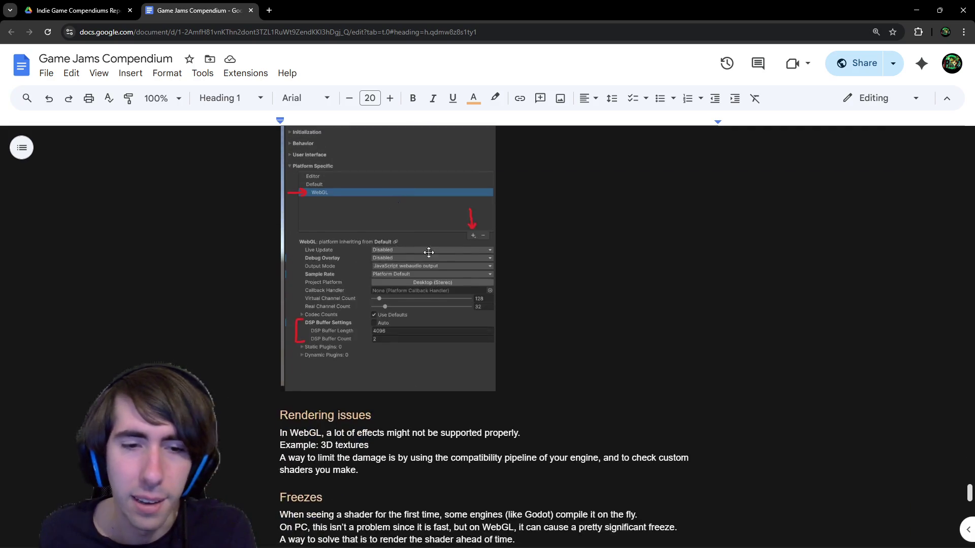
pyautogui.scroll(20, 493, 344)
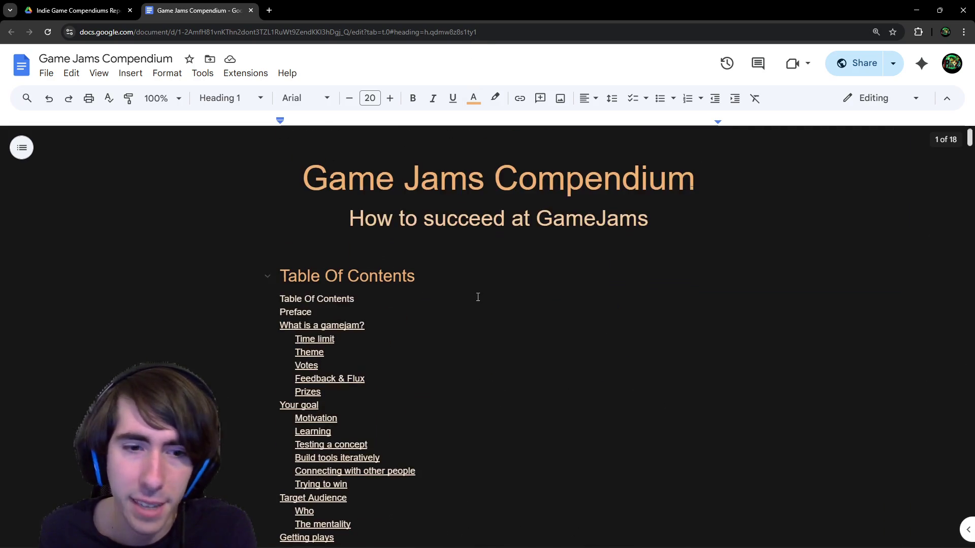
pyautogui.scroll(-6, 459, 302)
pyautogui.scroll(-1, 442, 299)
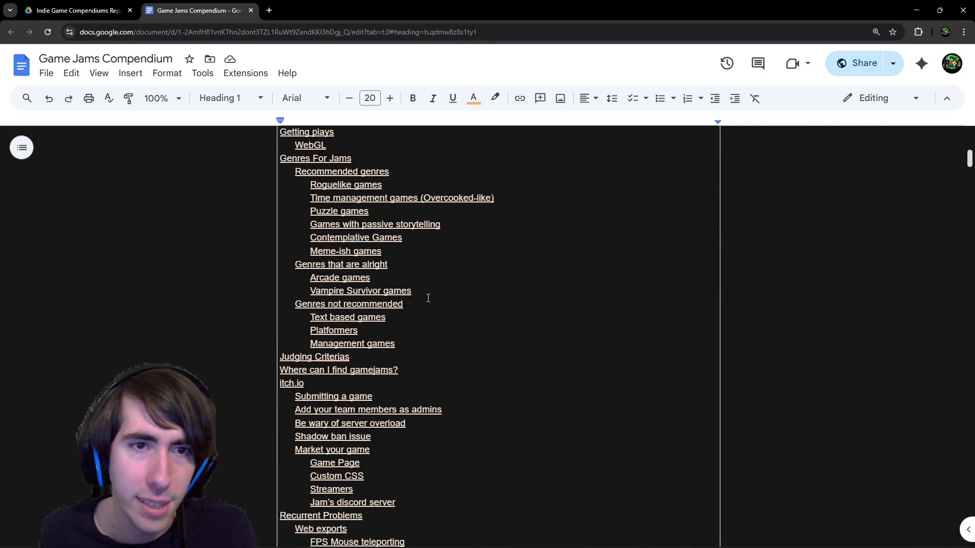
pyautogui.click(321, 156)
pyautogui.click(335, 178)
pyautogui.scroll(-5, 455, 232)
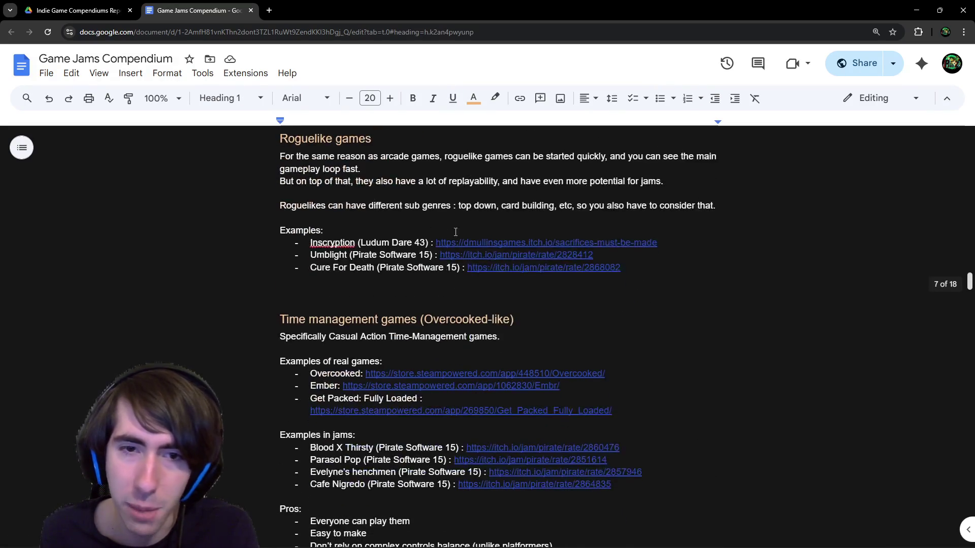
pyautogui.click(457, 242)
pyautogui.scroll(-2, 471, 247)
pyautogui.click(408, 272)
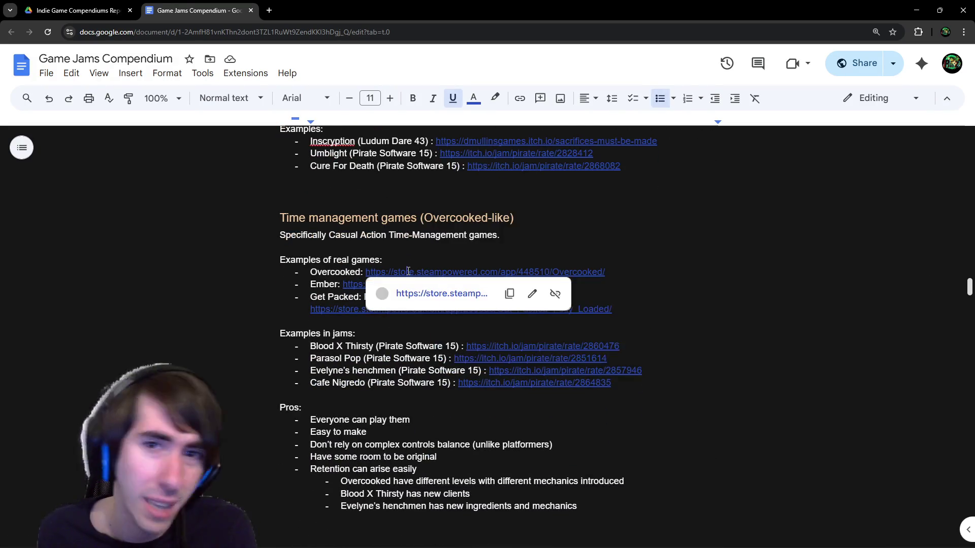
pyautogui.scroll(-1, 528, 219)
pyautogui.click(576, 197)
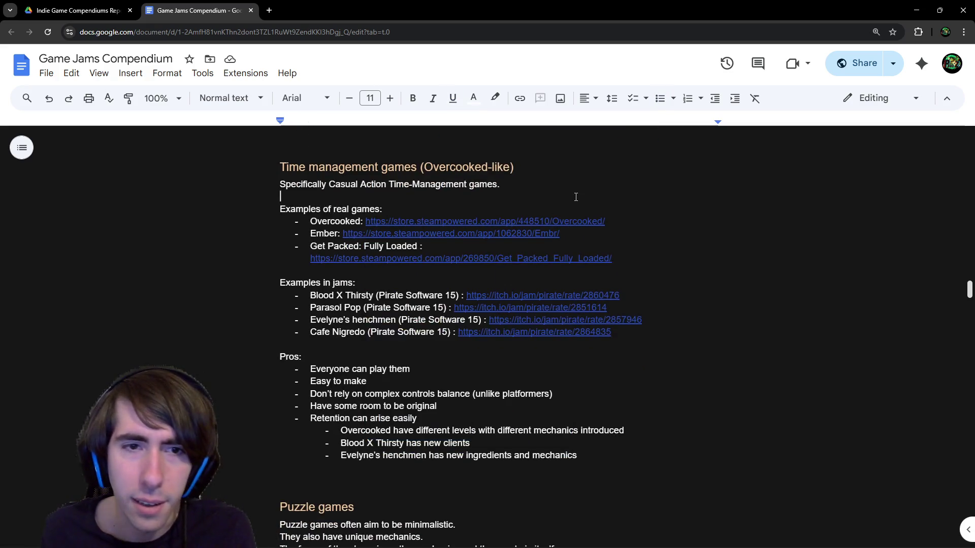
pyautogui.click(563, 296)
pyautogui.scroll(-1, 510, 325)
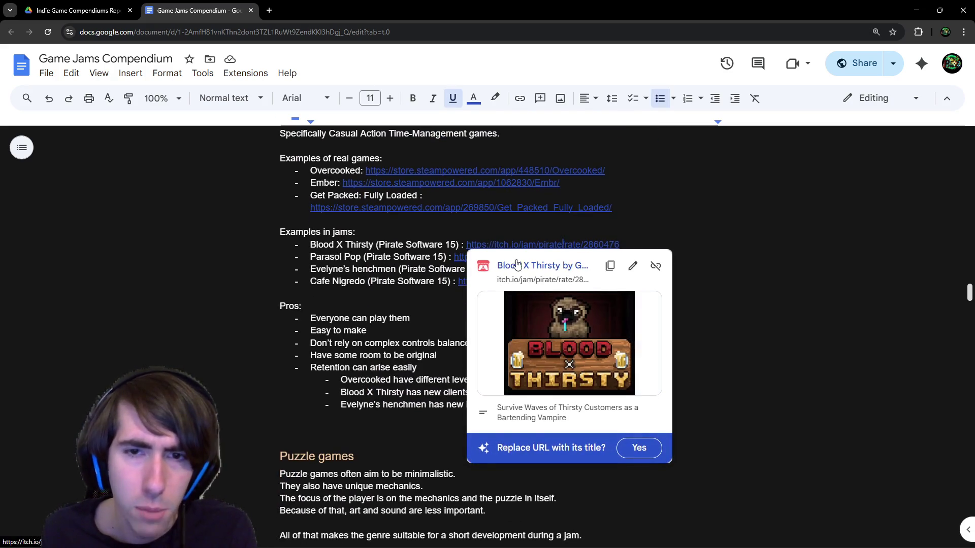
pyautogui.scroll(-6, 517, 304)
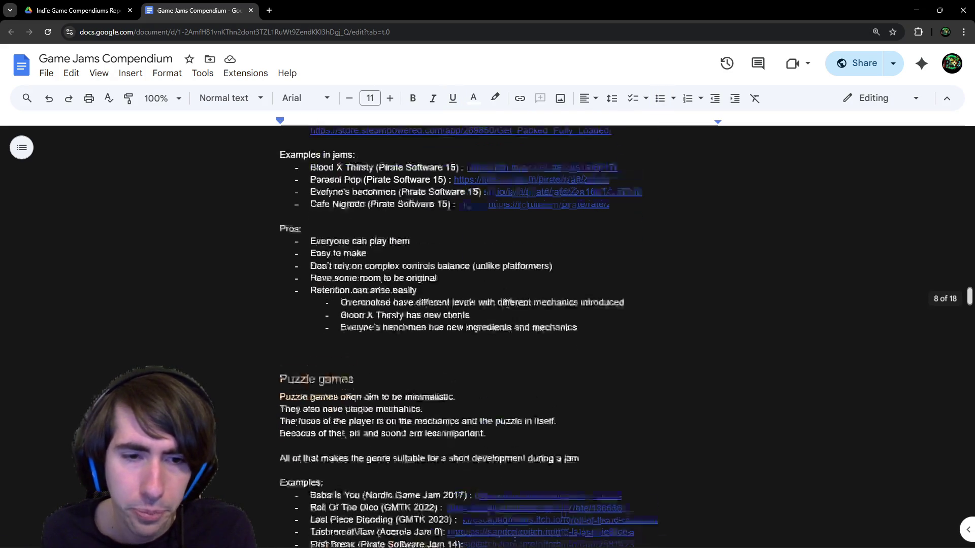
pyautogui.scroll(-2, 534, 329)
pyautogui.scroll(20, 508, 305)
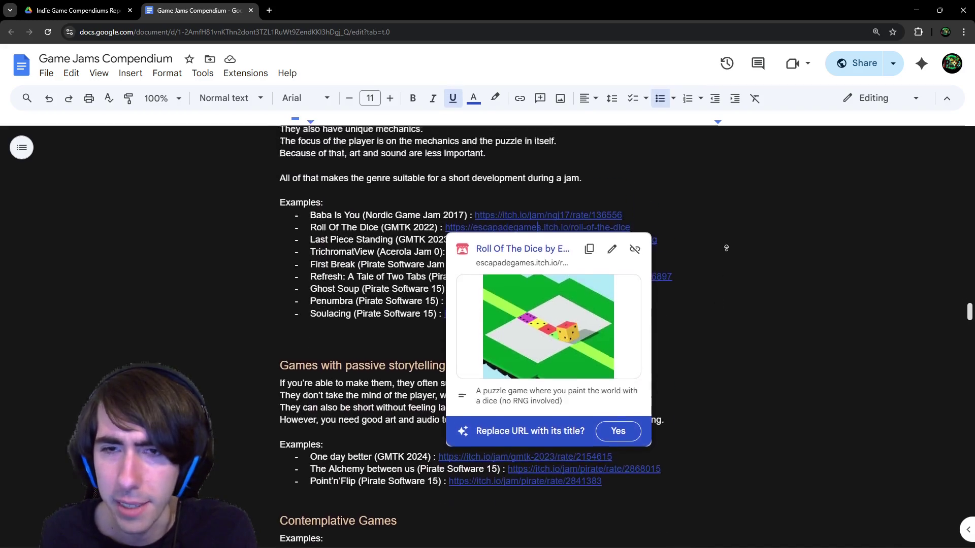
pyautogui.scroll(-4, 495, 290)
pyautogui.scroll(-7, 495, 290)
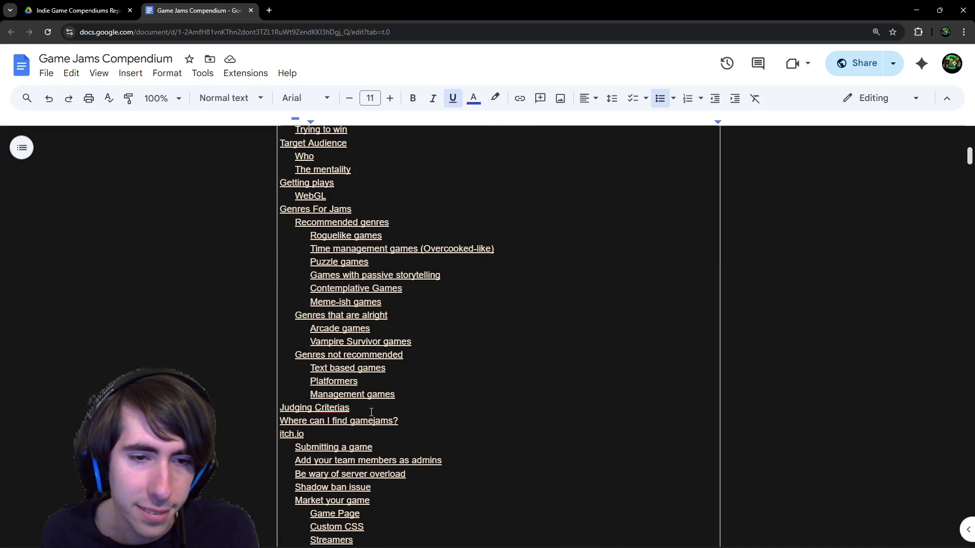
pyautogui.click(343, 245)
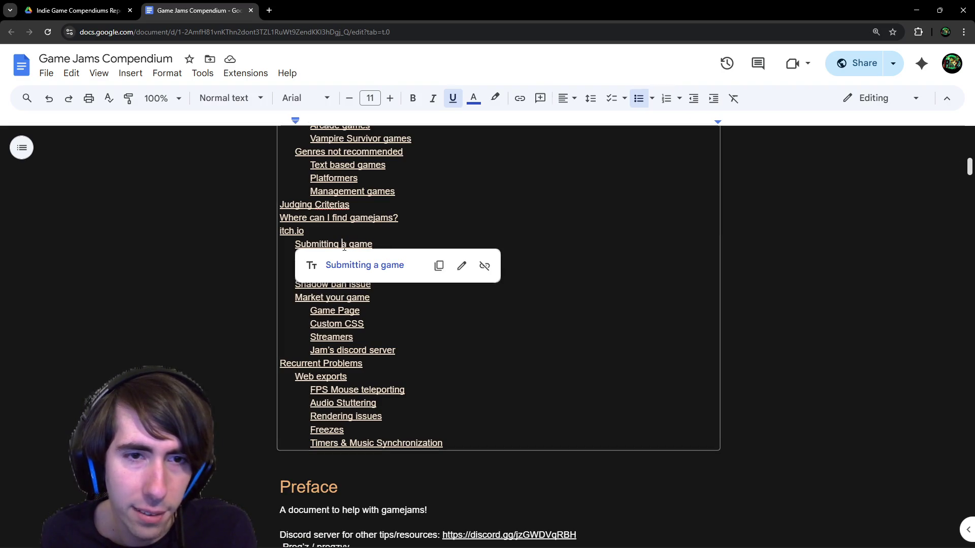
pyautogui.click(365, 297)
pyautogui.click(352, 324)
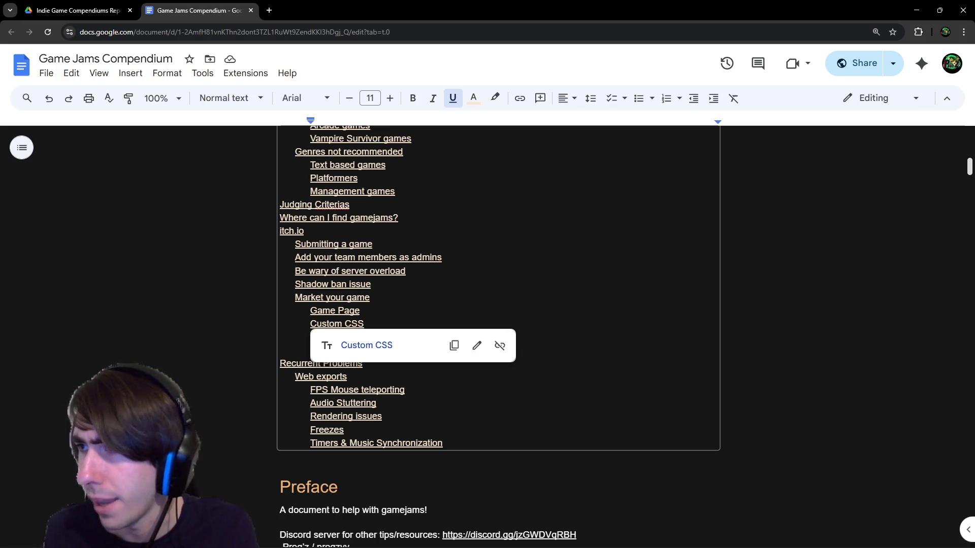
pyautogui.hotkey('alt', 'Tab')
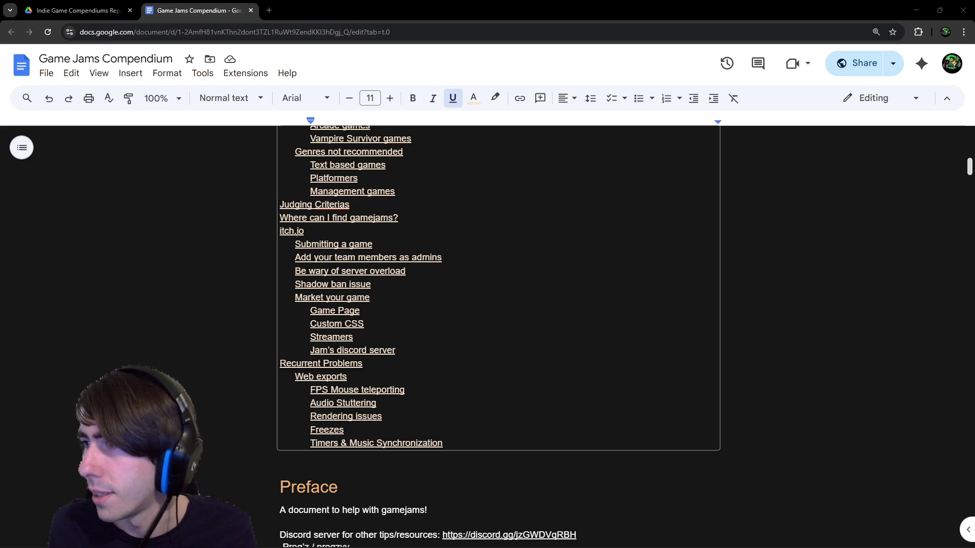
pyautogui.hotkey('alt', 'Tab')
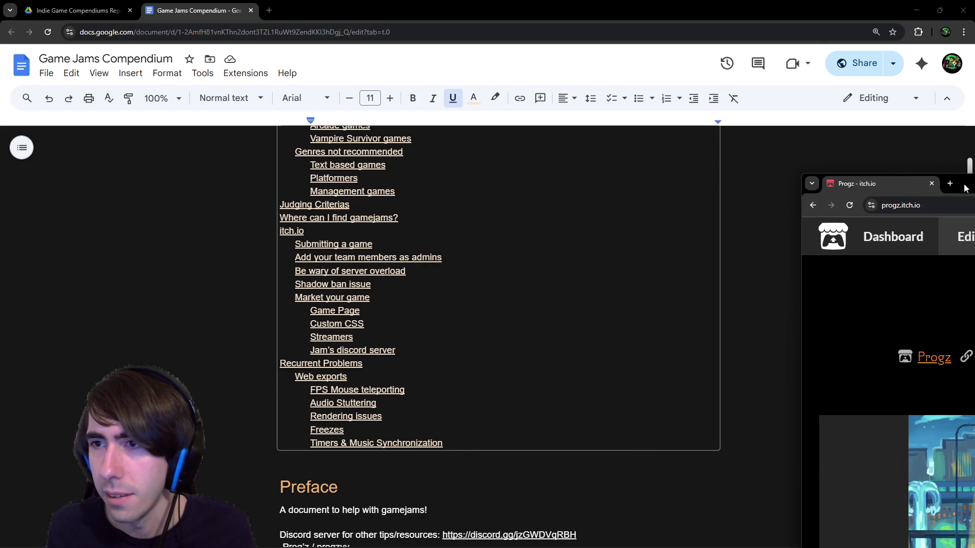
# Step: Maximize the itch.io profile window, browse its My Jam Games grid, then close it
pyautogui.moveTo(968, 182); pyautogui.dragTo(529, 6)
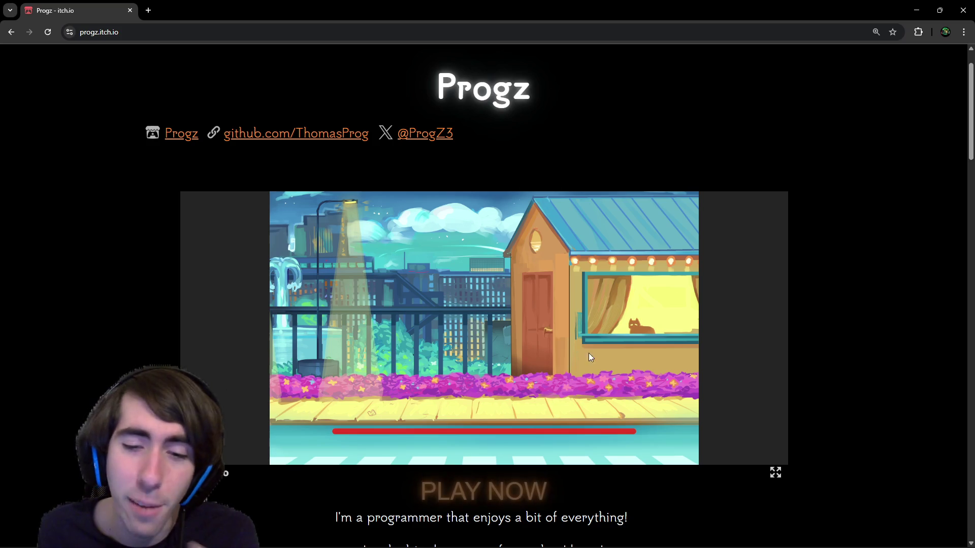
pyautogui.scroll(-4, 848, 334)
pyautogui.moveTo(465, 284); pyautogui.dragTo(525, 288)
pyautogui.scroll(-4, 524, 289)
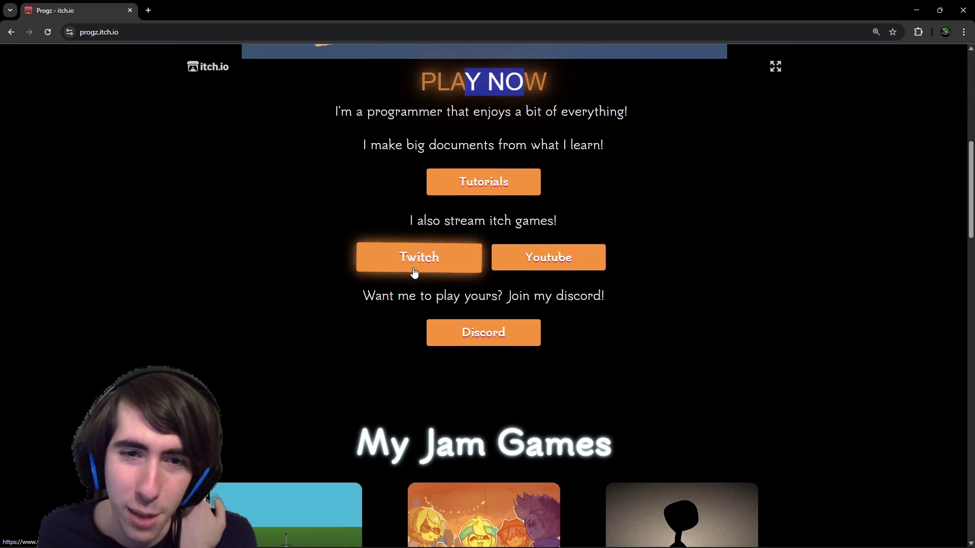
pyautogui.scroll(-4, 370, 372)
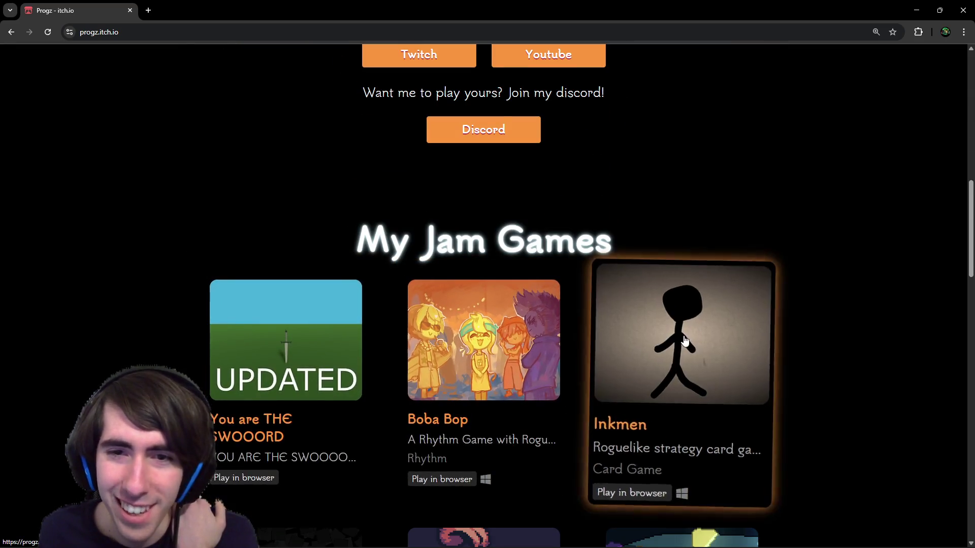
pyautogui.scroll(-4, 681, 356)
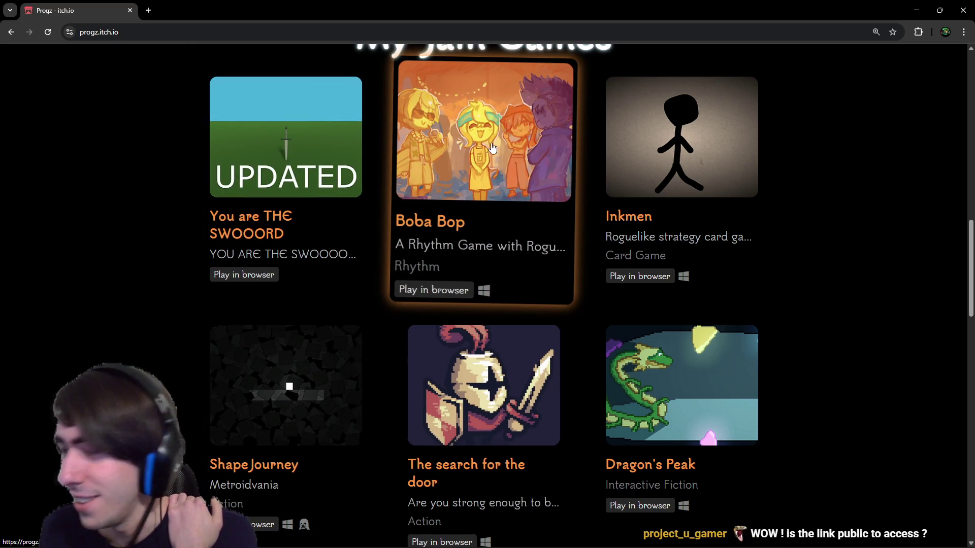
pyautogui.click(957, 4)
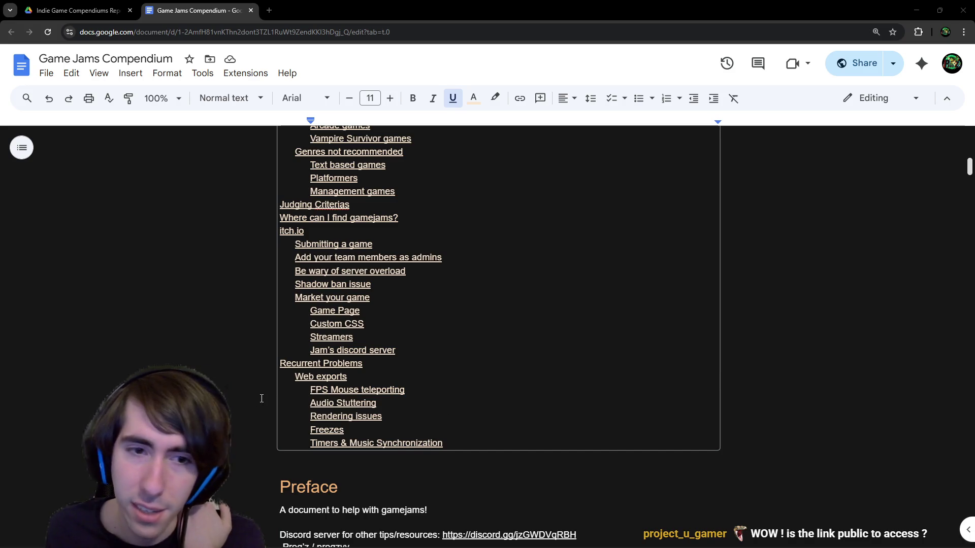
# Step: Skim the Game Jams doc, then open the Indie Game Marketing Compendium from the Drive folder
pyautogui.scroll(-3, 262, 398)
pyautogui.scroll(-2, 328, 382)
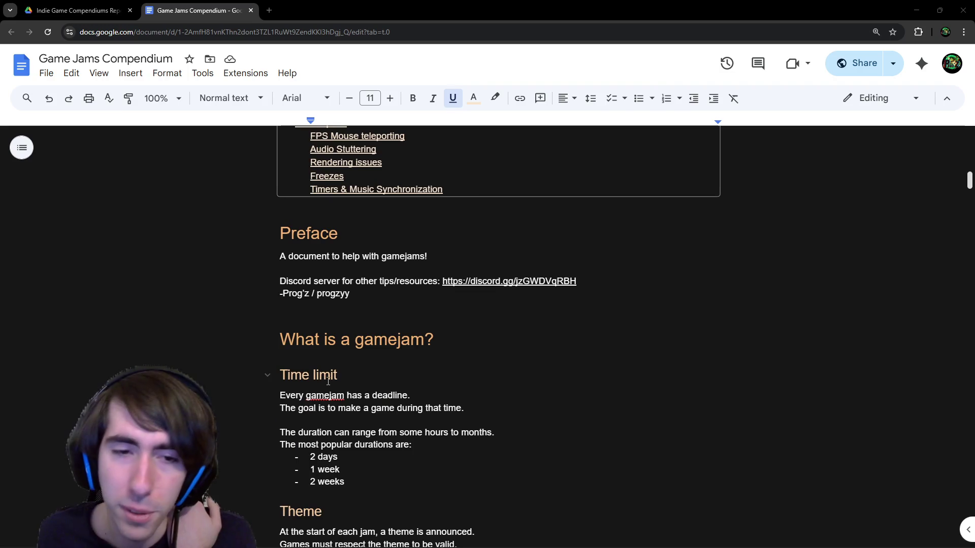
pyautogui.scroll(-6, 351, 373)
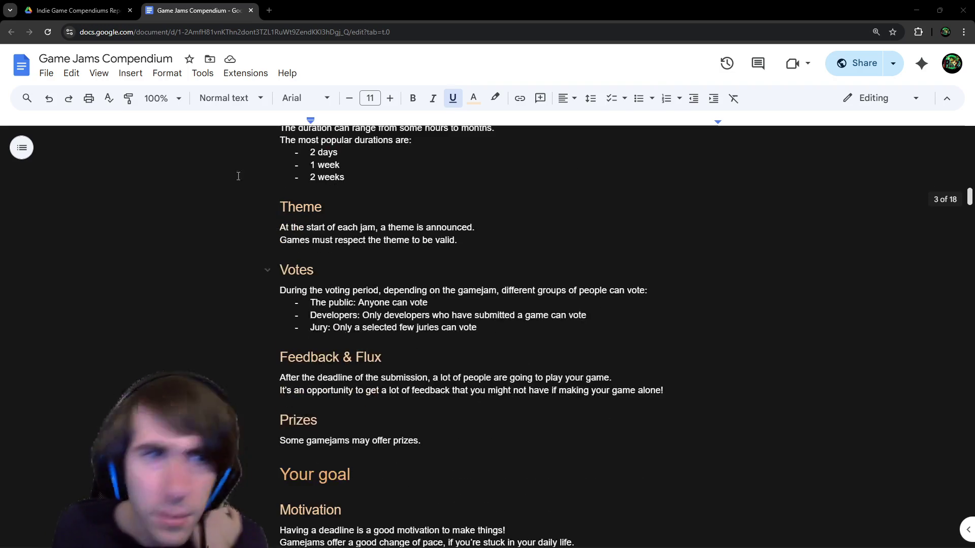
pyautogui.click(102, 5)
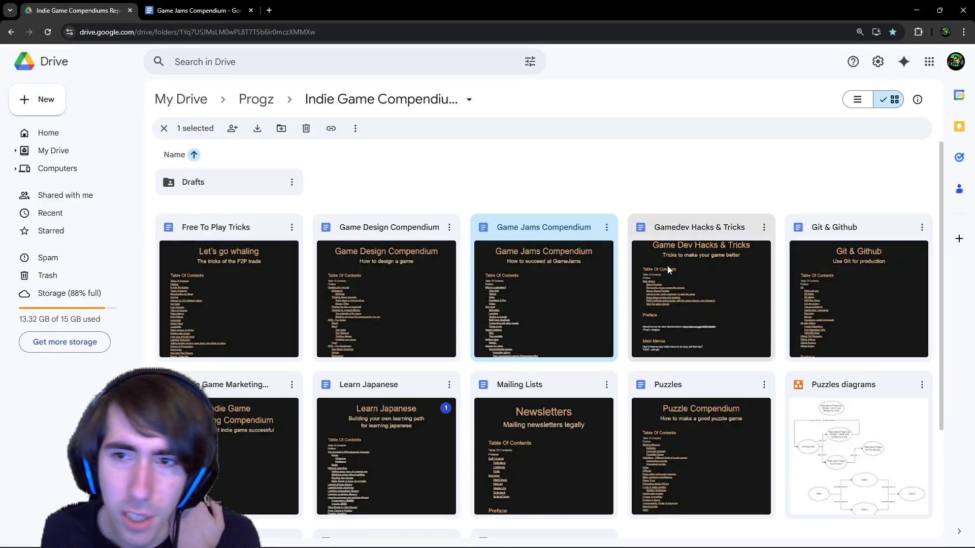
pyautogui.doubleClick(245, 421)
pyautogui.scroll(-2, 894, 202)
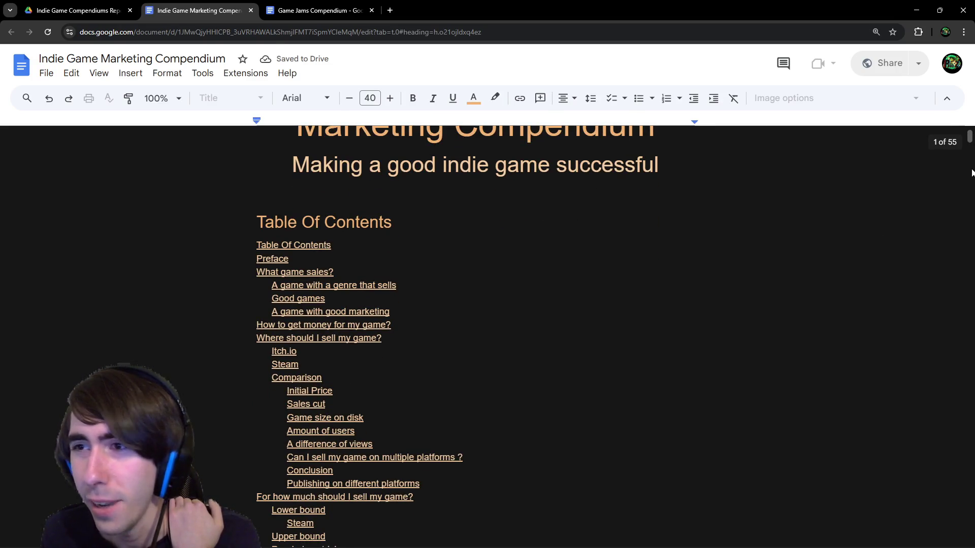
# Step: Read the marketing compendium from Steam pricing through Mail Lists, then return to the Drive folder
pyautogui.scroll(-15, 672, 257)
pyautogui.scroll(8, 572, 311)
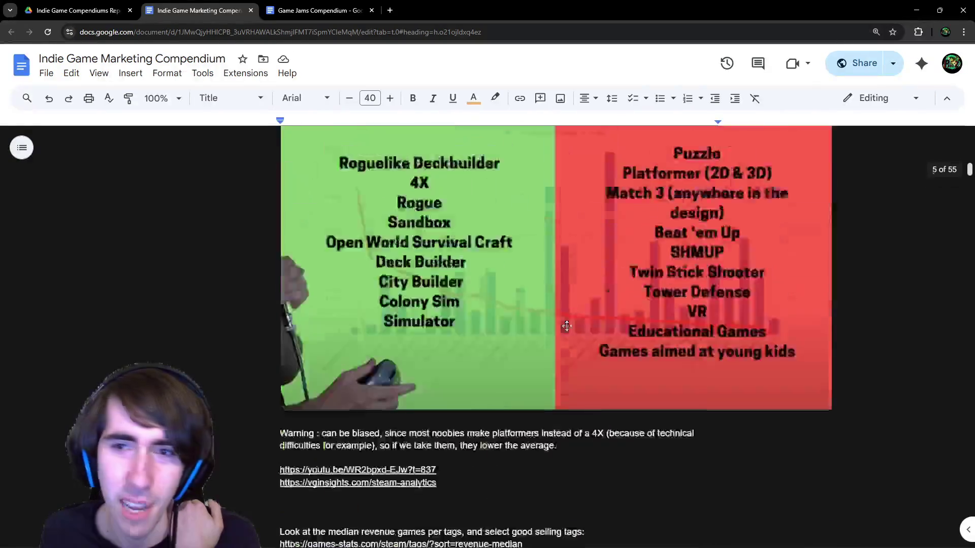
pyautogui.scroll(-20, 567, 326)
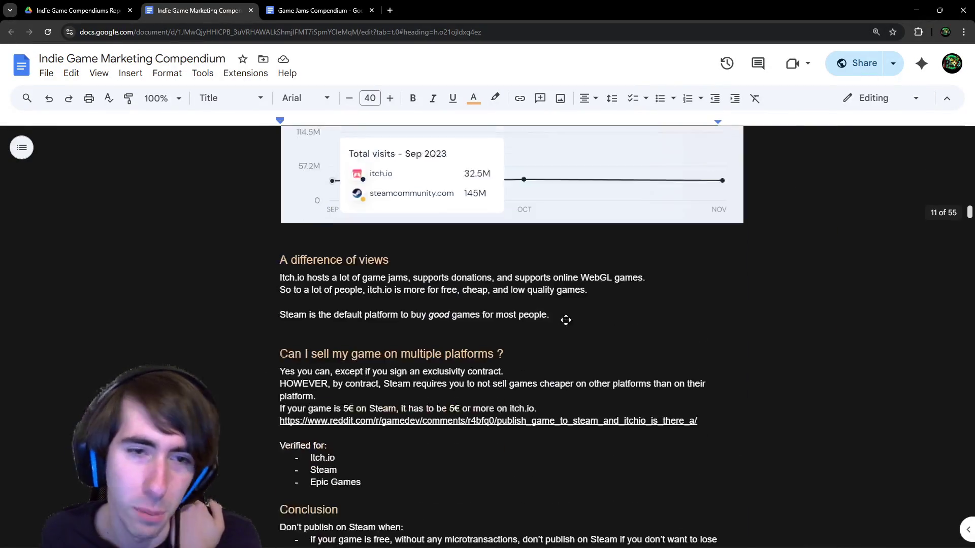
pyautogui.scroll(-15, 564, 318)
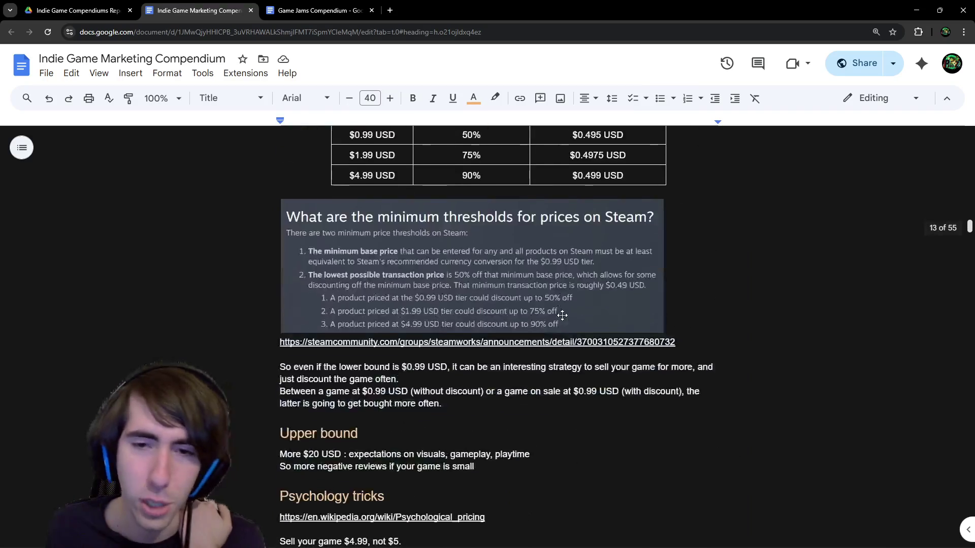
pyautogui.scroll(-20, 563, 315)
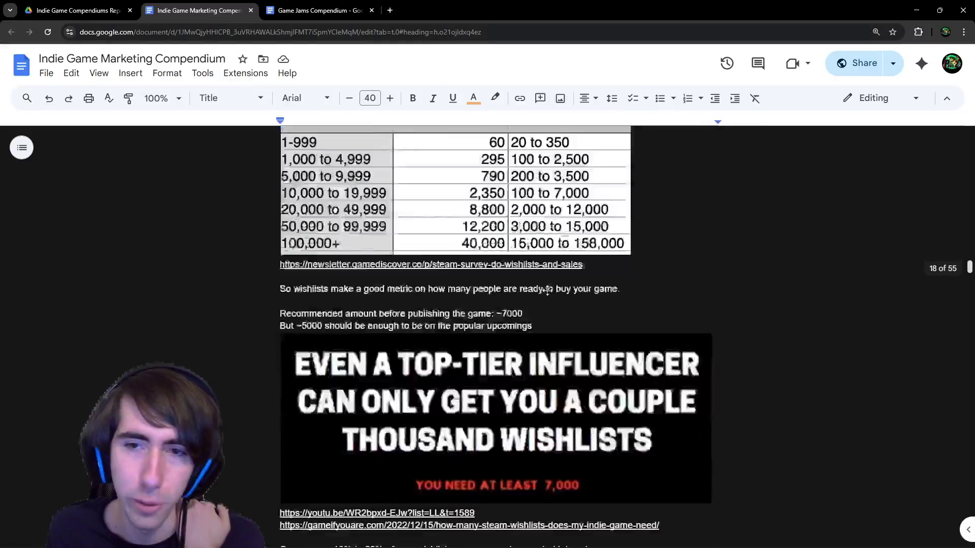
pyautogui.scroll(-20, 547, 290)
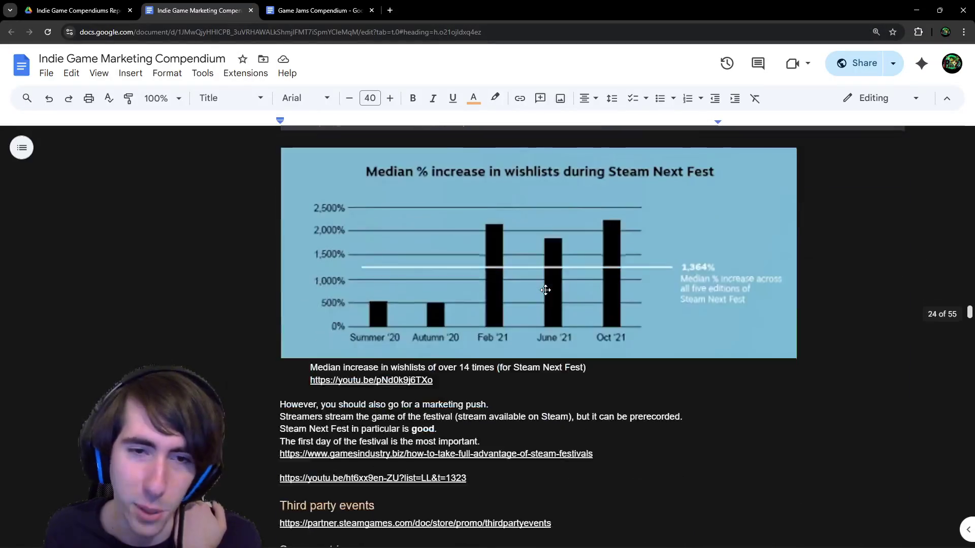
pyautogui.scroll(20, 546, 290)
pyautogui.scroll(-20, 551, 283)
pyautogui.scroll(10, 508, 315)
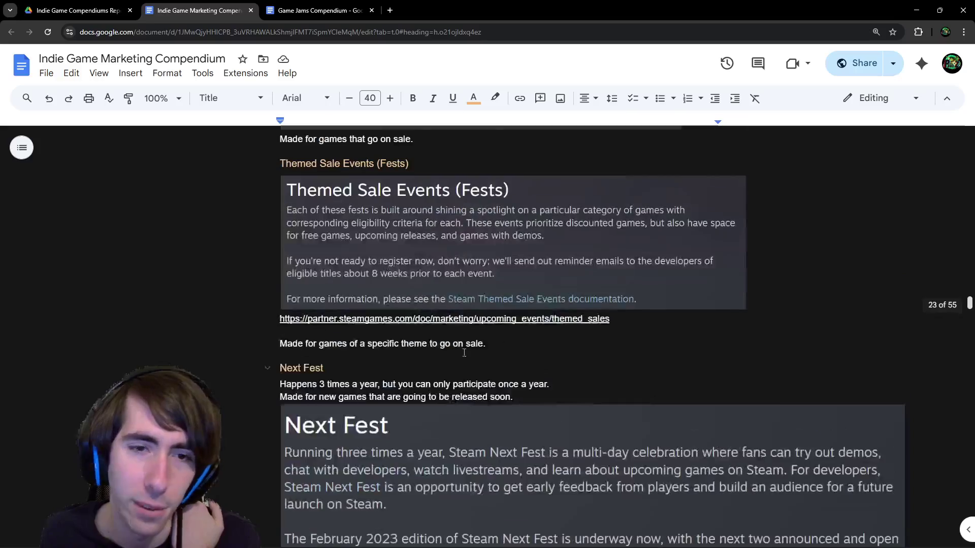
pyautogui.scroll(2, 464, 353)
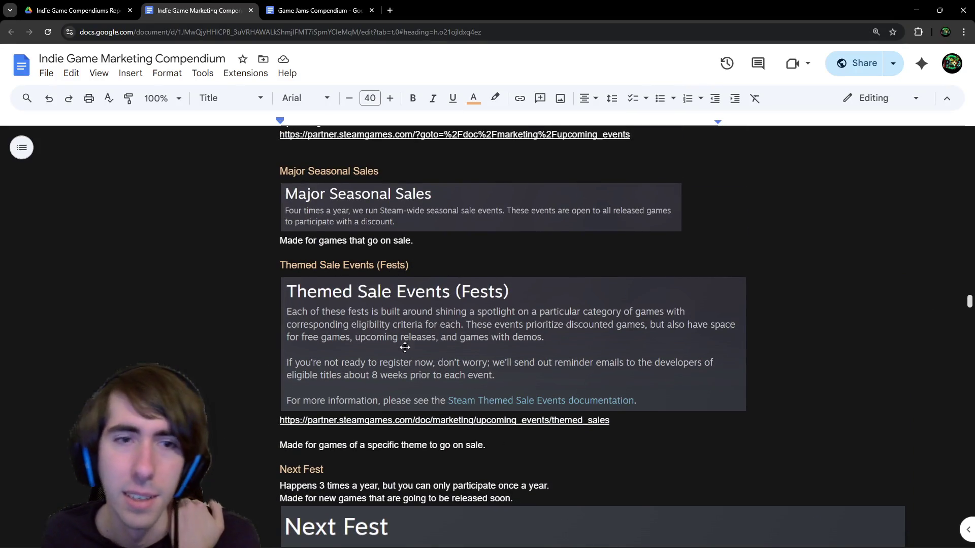
pyautogui.scroll(-20, 458, 339)
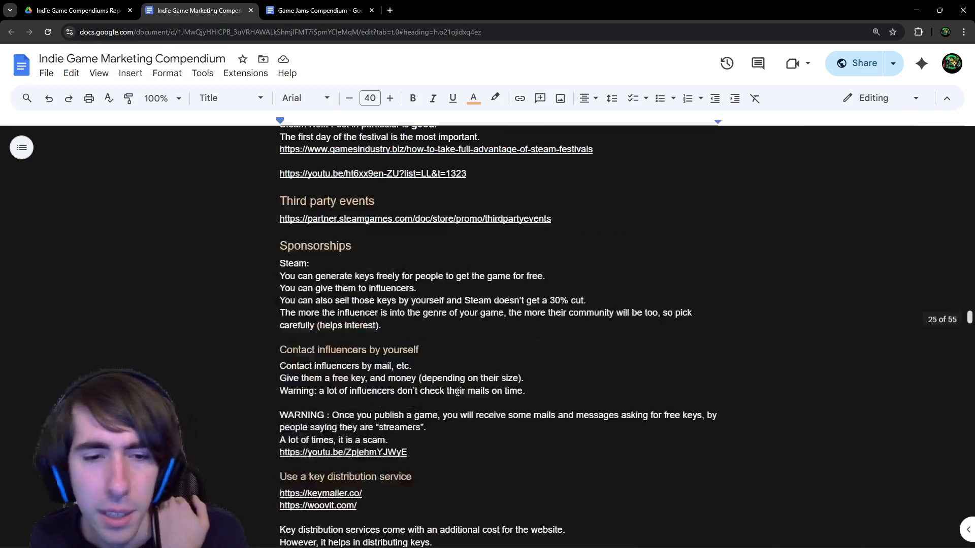
pyautogui.scroll(-20, 451, 395)
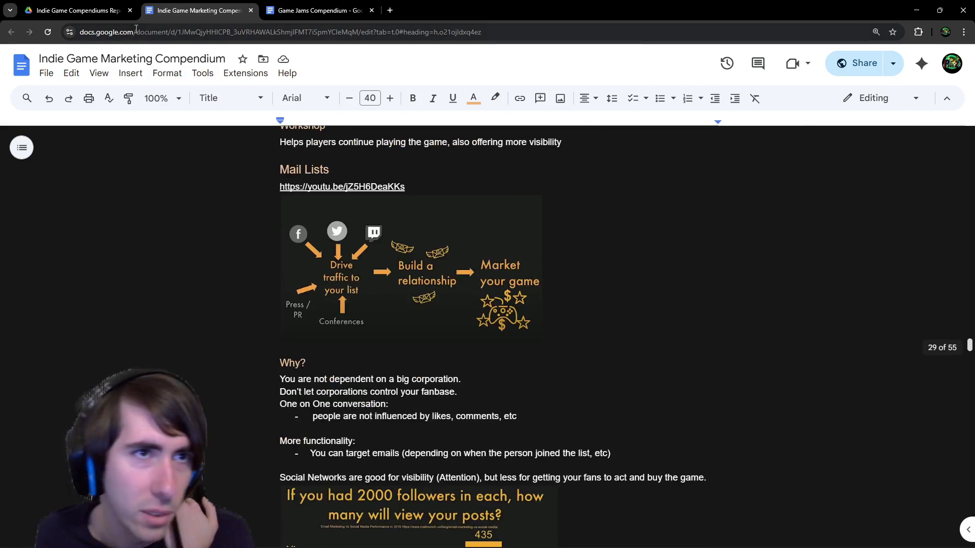
pyautogui.click(116, 4)
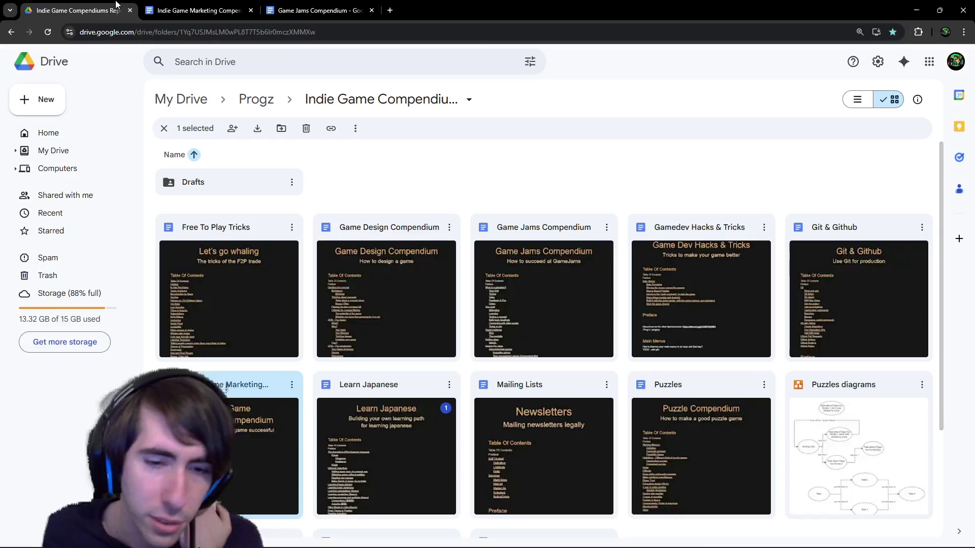
# Step: Open the Puzzles document and read down to its 2D puzzle platformer section, then return to Drive
pyautogui.doubleClick(646, 434)
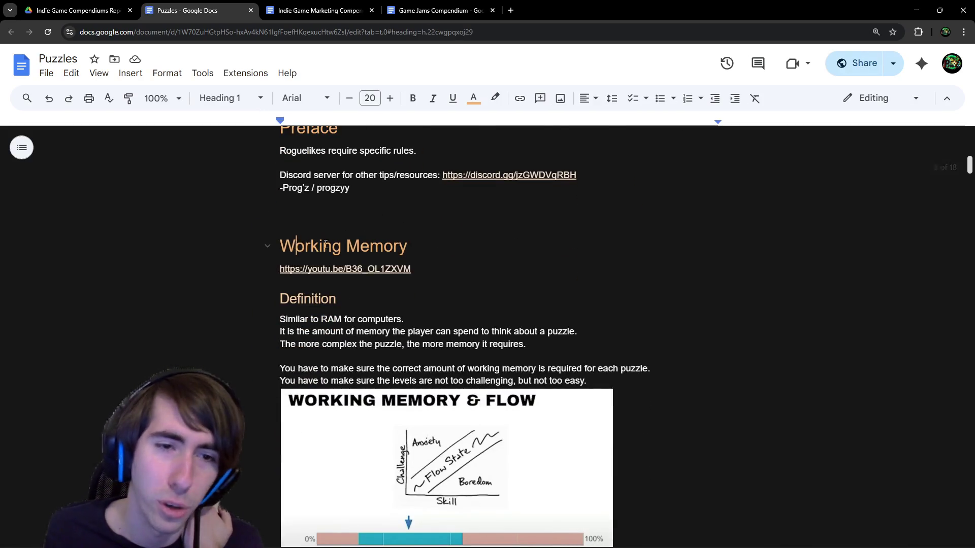
pyautogui.scroll(-9, 325, 244)
pyautogui.scroll(4, 337, 243)
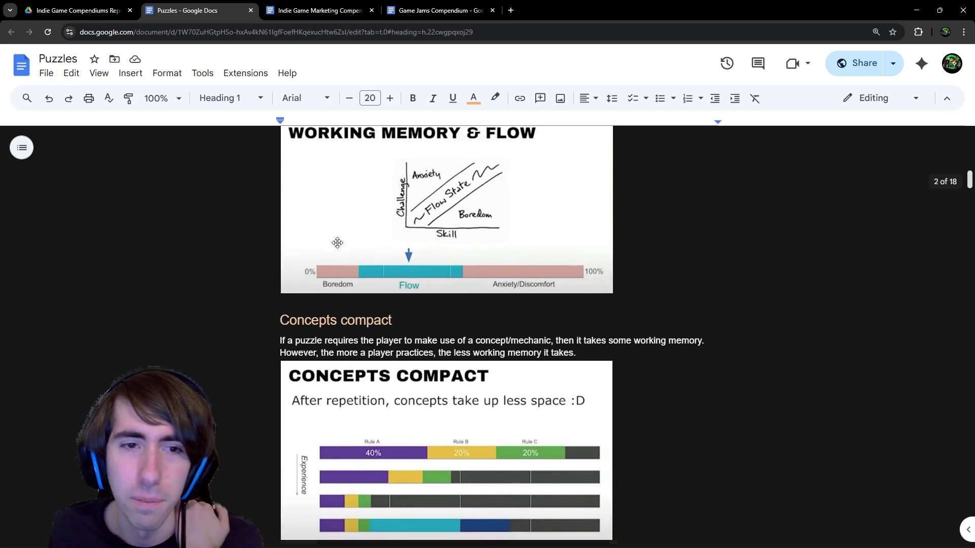
pyautogui.scroll(3, 337, 243)
pyautogui.scroll(-11, 374, 210)
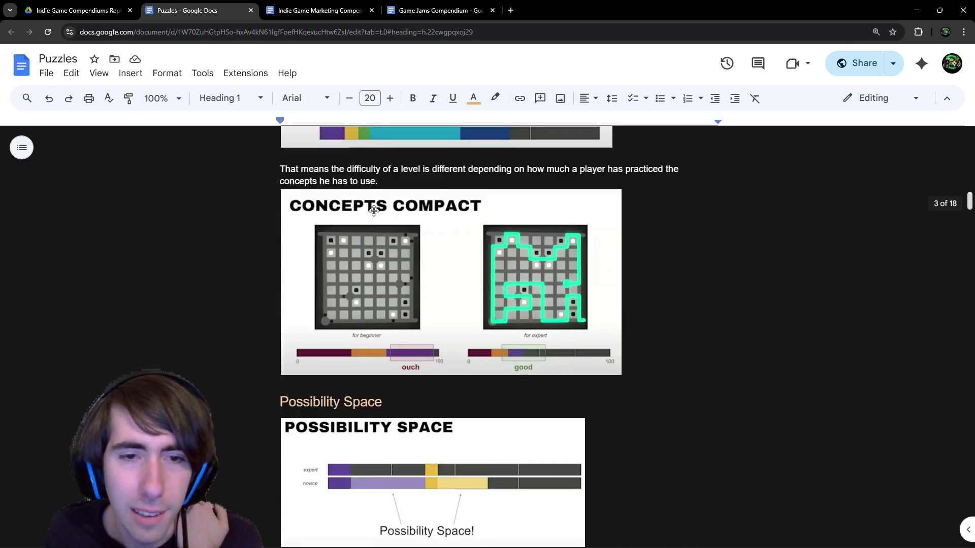
pyautogui.scroll(-12, 374, 210)
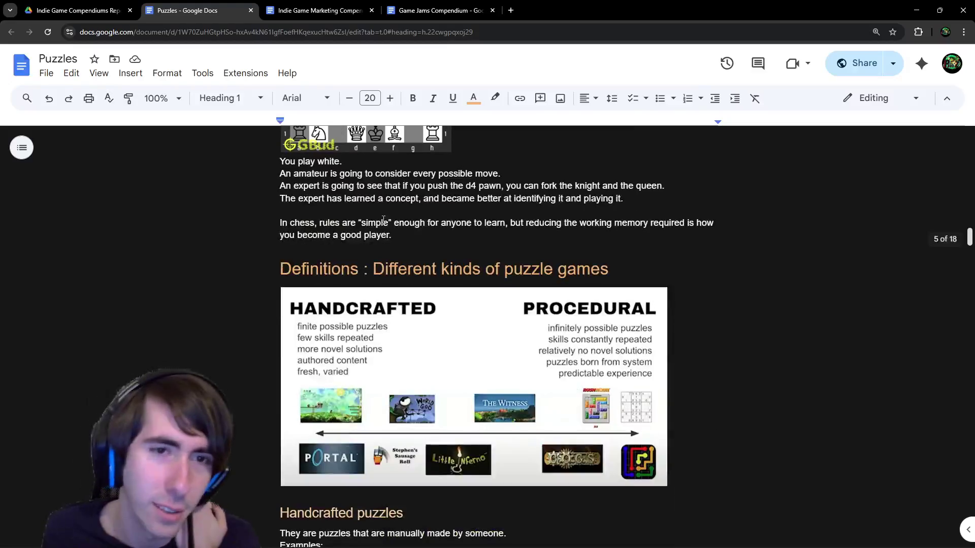
pyautogui.scroll(-9, 383, 219)
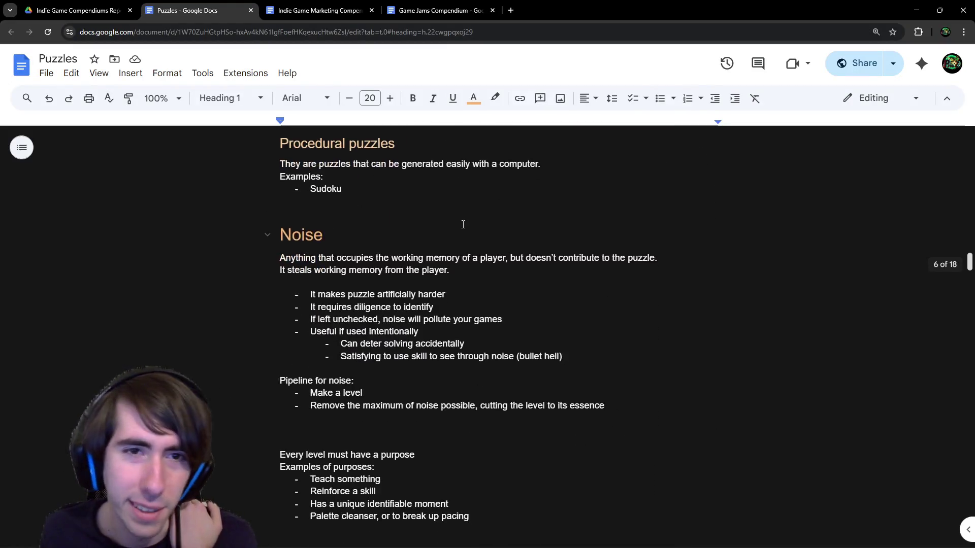
pyautogui.scroll(1, 463, 224)
pyautogui.scroll(-3, 347, 203)
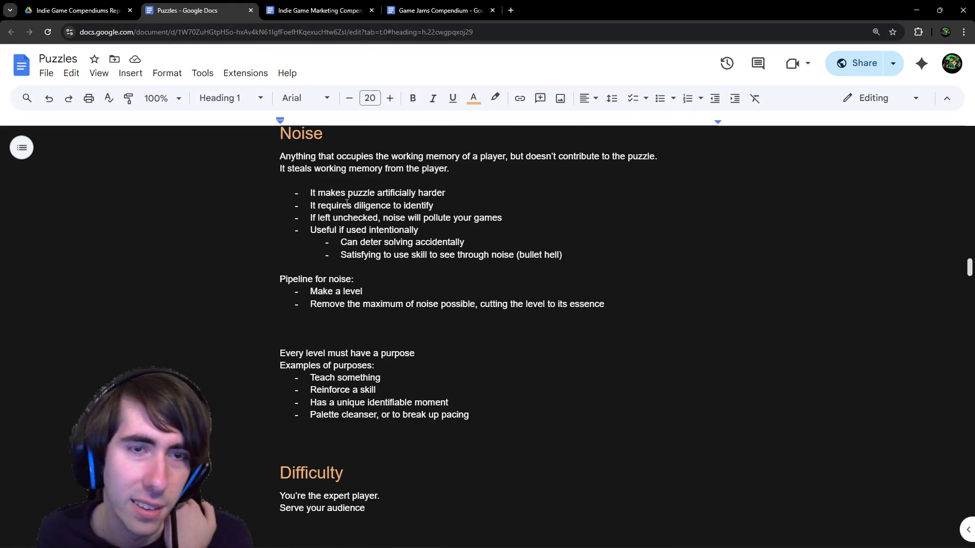
pyautogui.scroll(1, 347, 203)
pyautogui.scroll(-5, 340, 198)
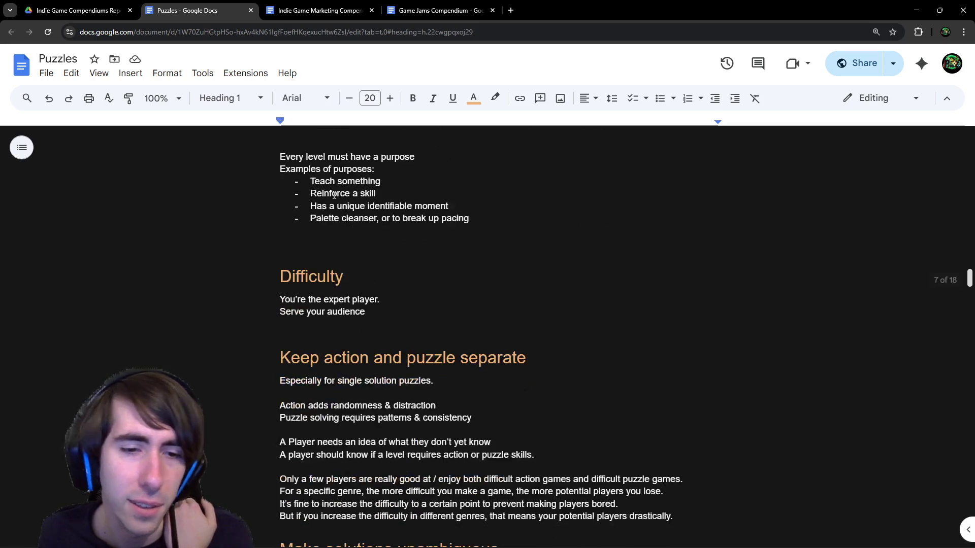
pyautogui.scroll(3, 334, 194)
pyautogui.scroll(-8, 335, 197)
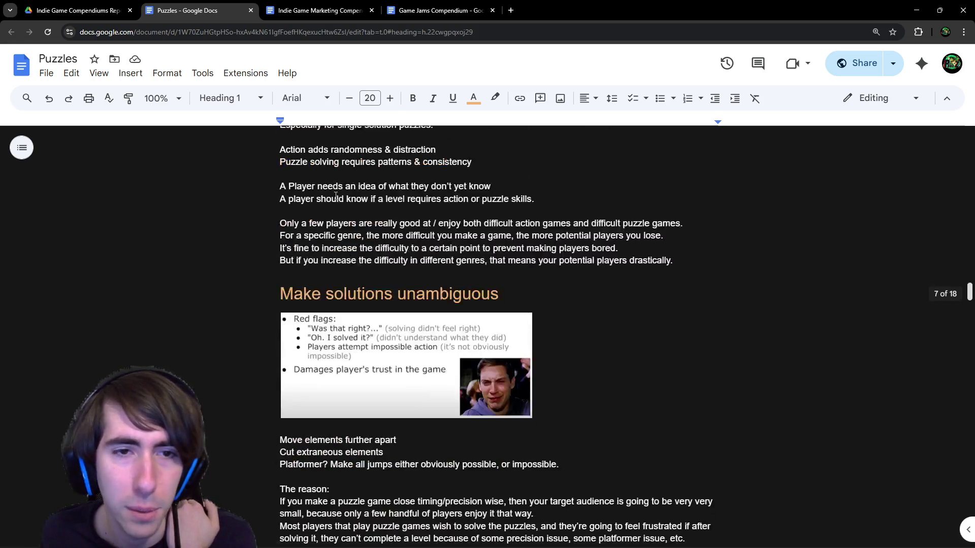
pyautogui.scroll(1, 335, 195)
pyautogui.scroll(-20, 334, 193)
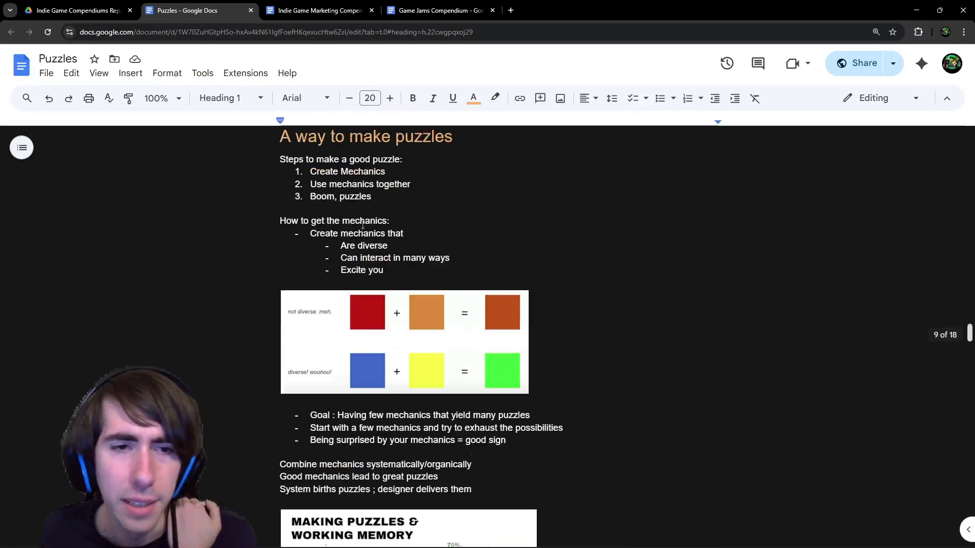
pyautogui.scroll(-10, 361, 223)
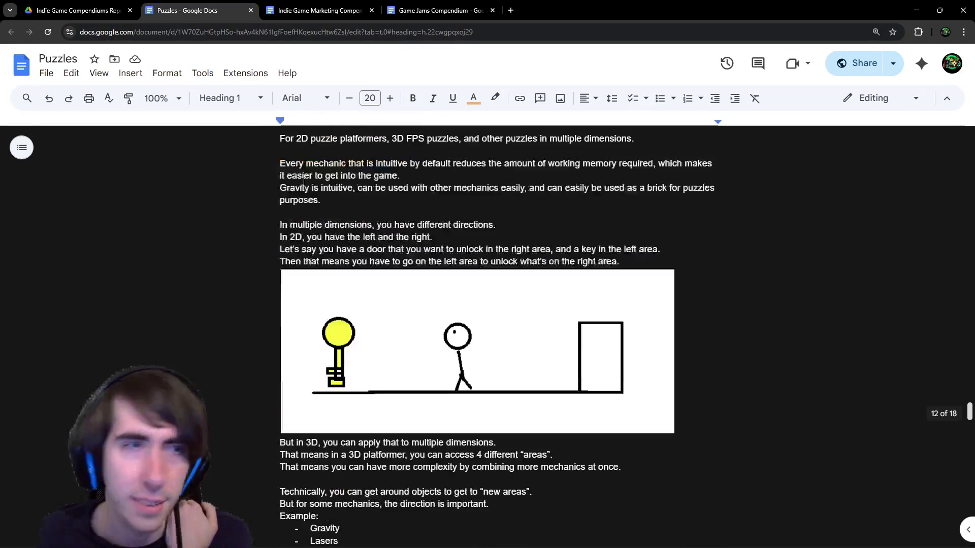
pyautogui.hotkey('ctrl', '1')
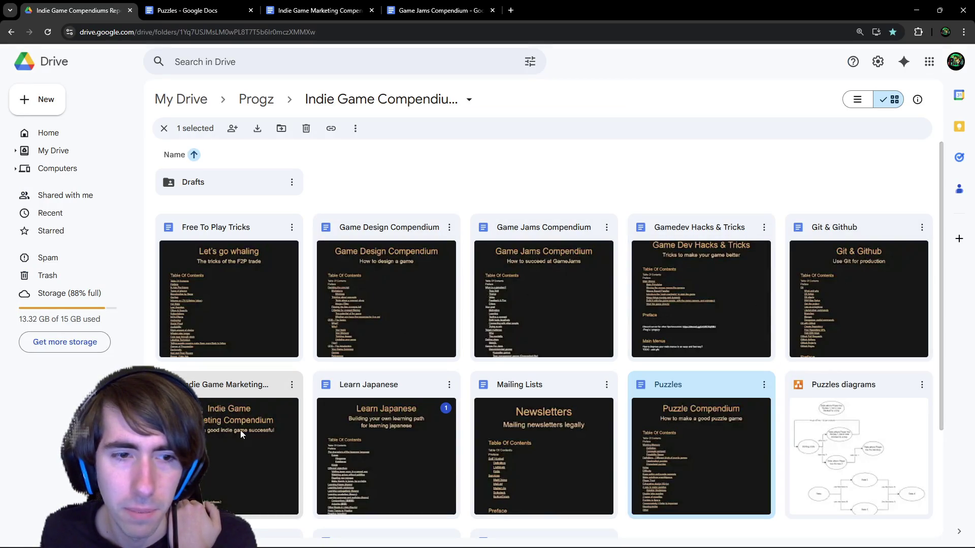
# Step: Open the TCG document from the Drive compendium folder
pyautogui.click(248, 249)
pyautogui.click(418, 280)
pyautogui.scroll(-3, 513, 352)
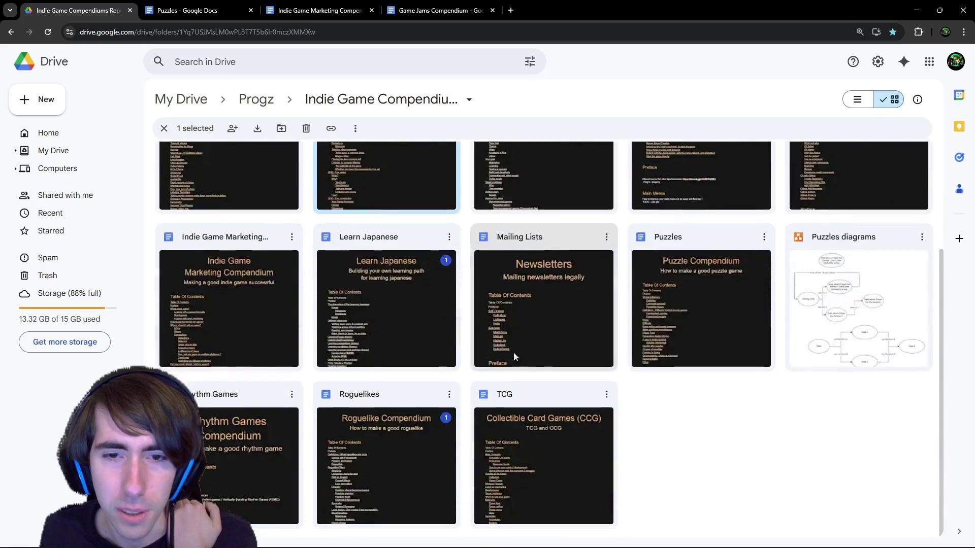
pyautogui.doubleClick(571, 437)
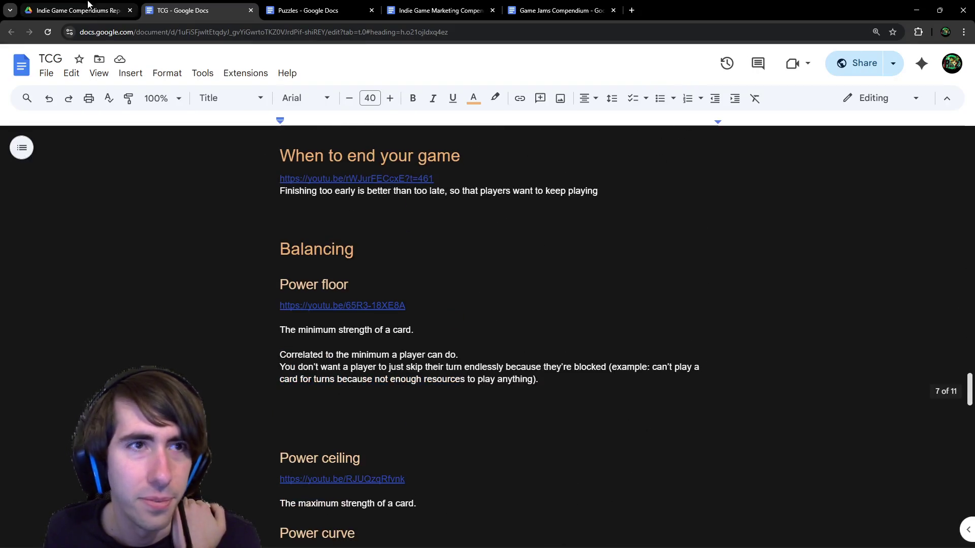
# Step: Open the Roguelikes doc and read its Roguelike Deck Builders section, then return to Drive
pyautogui.hotkey('ctrl', 'shift', 'Tab')
pyautogui.doubleClick(382, 417)
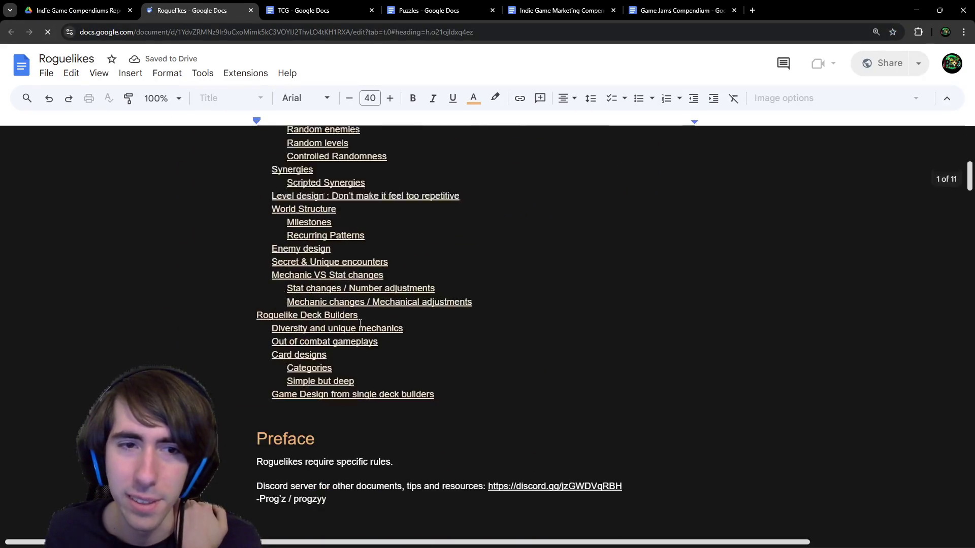
pyautogui.click(246, 318)
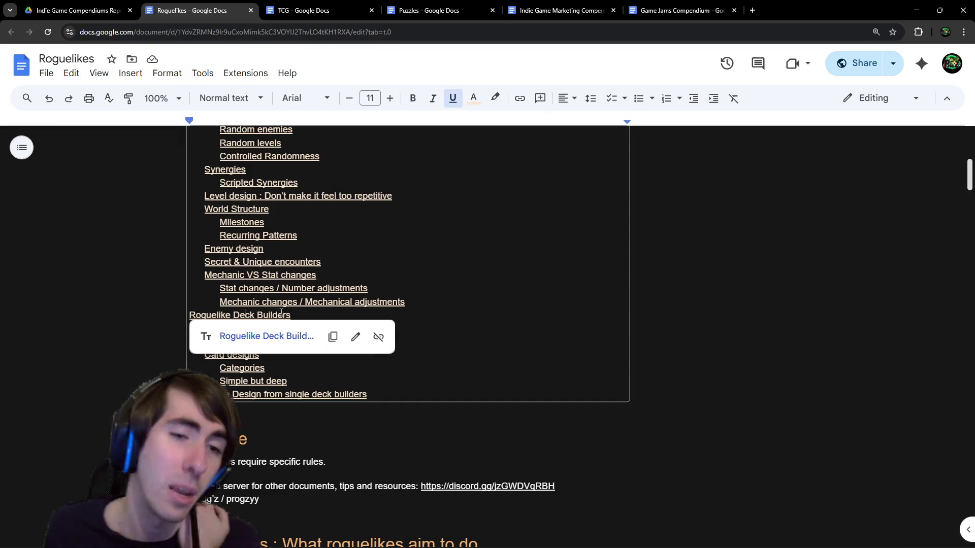
pyautogui.scroll(-15, 292, 306)
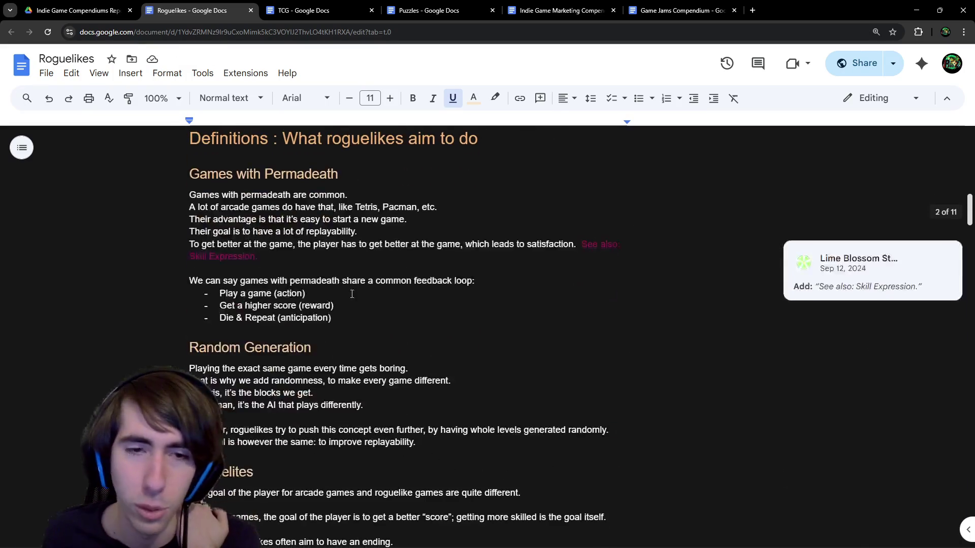
pyautogui.scroll(-20, 352, 294)
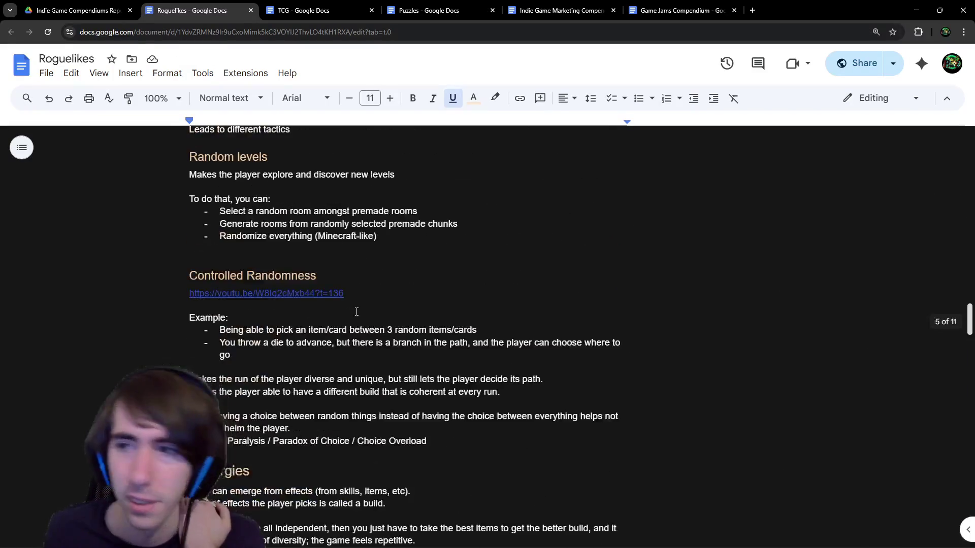
pyautogui.scroll(-20, 357, 312)
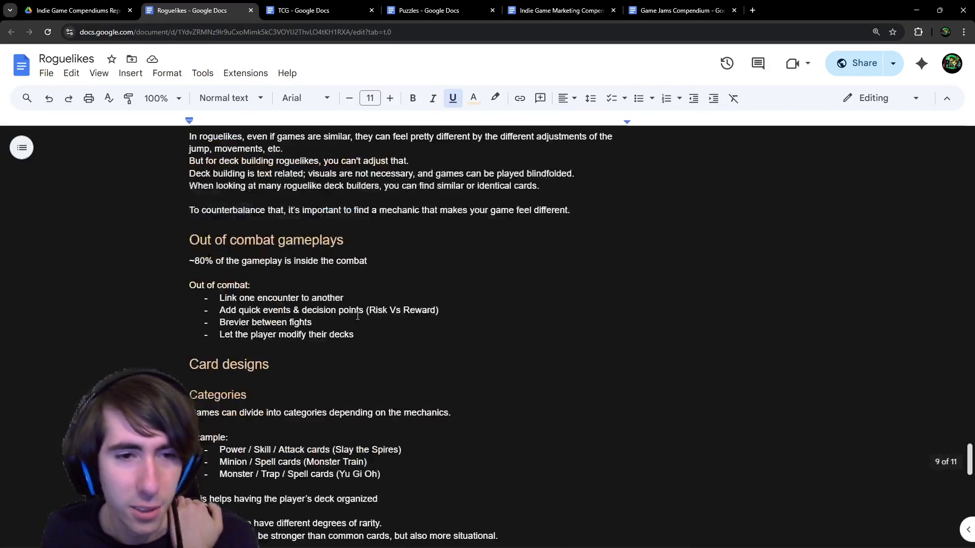
pyautogui.scroll(-5, 351, 320)
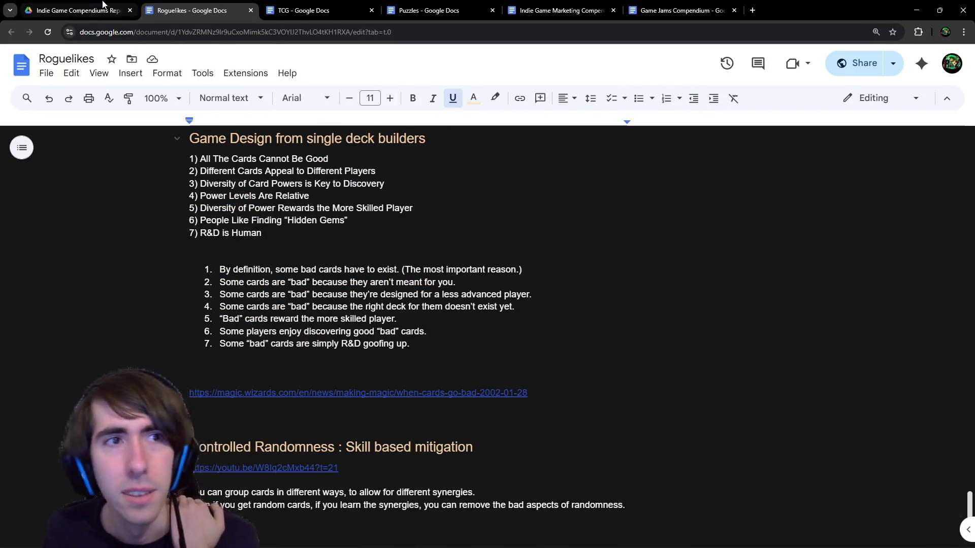
pyautogui.click(76, 10)
# Step: Open the Drafts folder and its Platformers document, scrolling to the Custom Jump section
pyautogui.scroll(3, 212, 191)
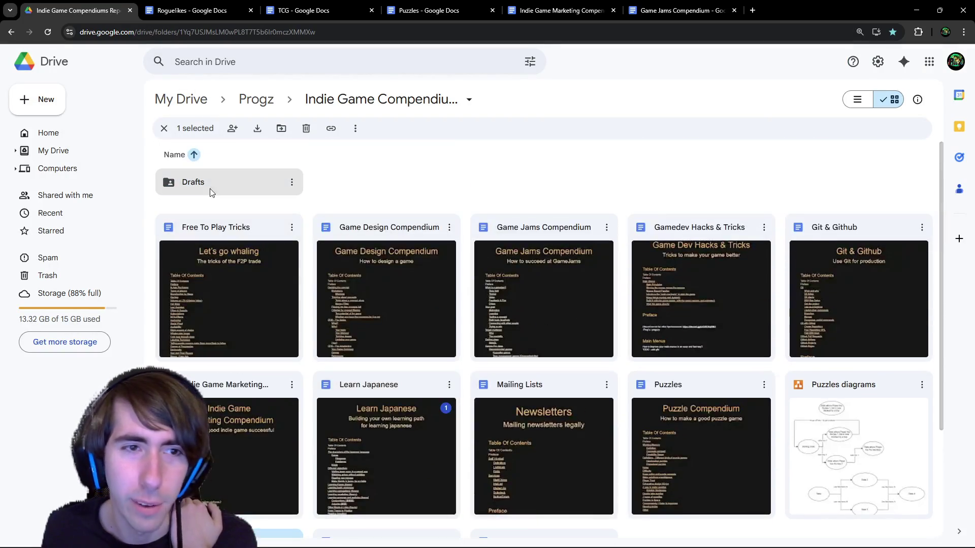
pyautogui.doubleClick(205, 188)
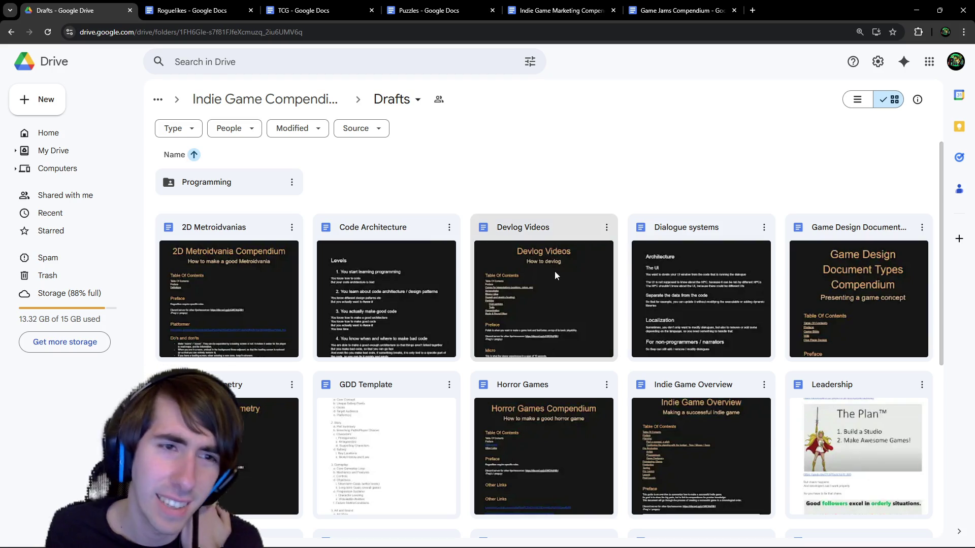
pyautogui.scroll(-1, 391, 268)
pyautogui.scroll(-3, 391, 263)
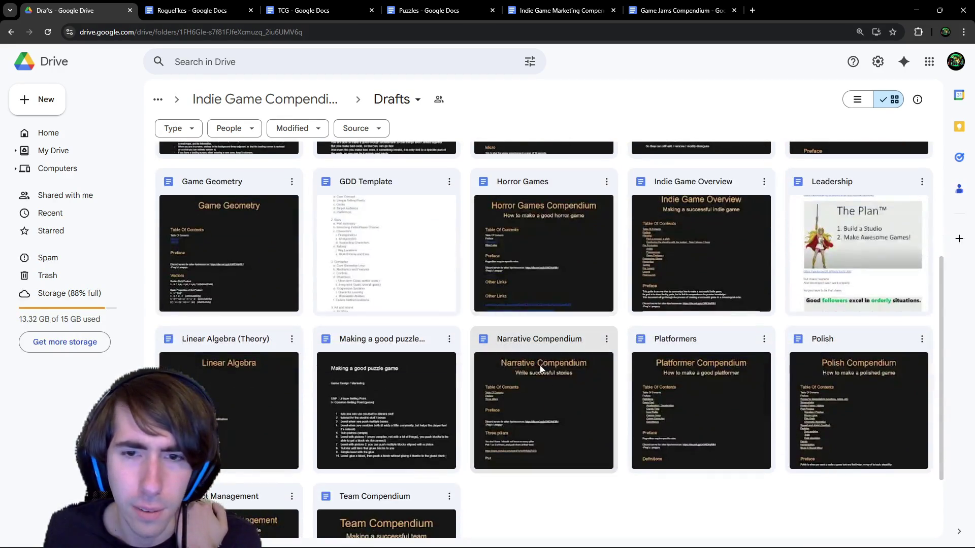
pyautogui.doubleClick(677, 374)
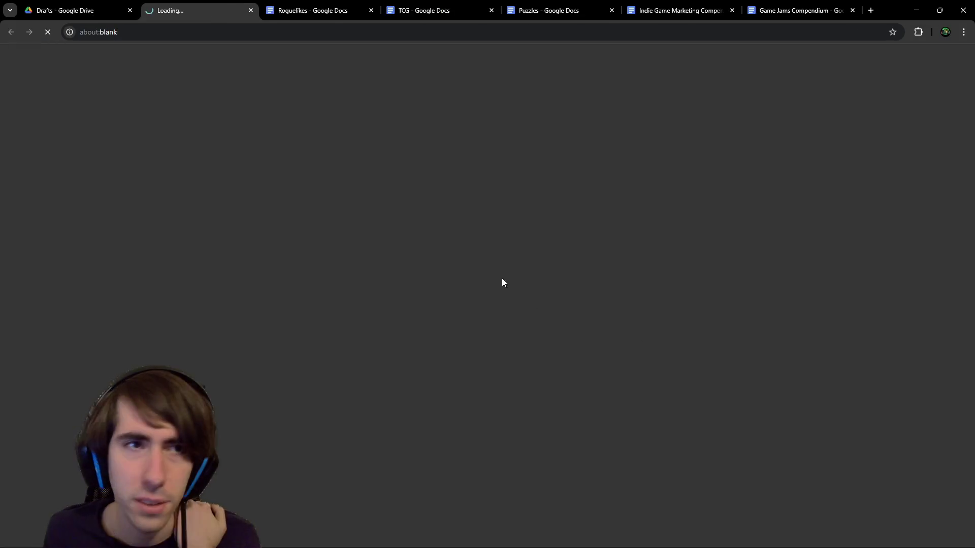
pyautogui.scroll(-12, 391, 210)
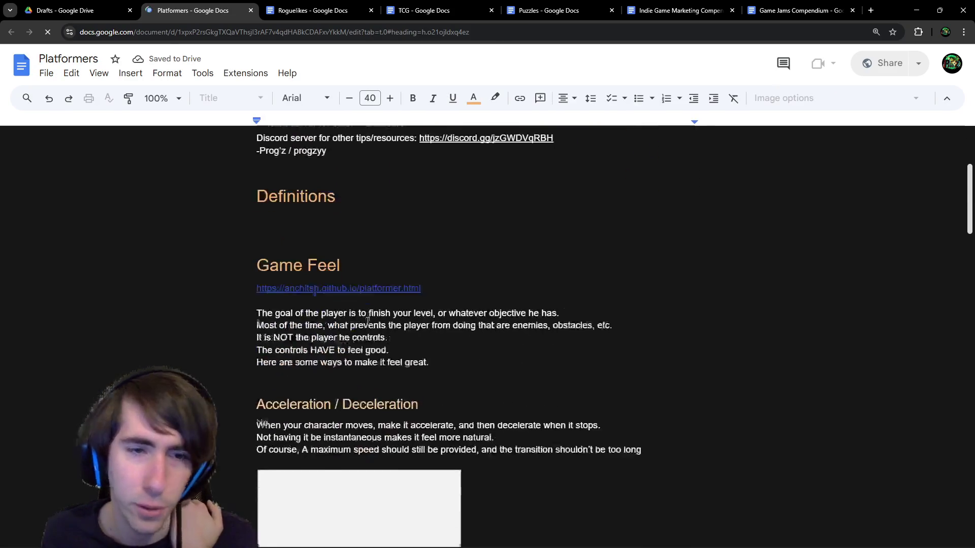
pyautogui.scroll(1, 365, 284)
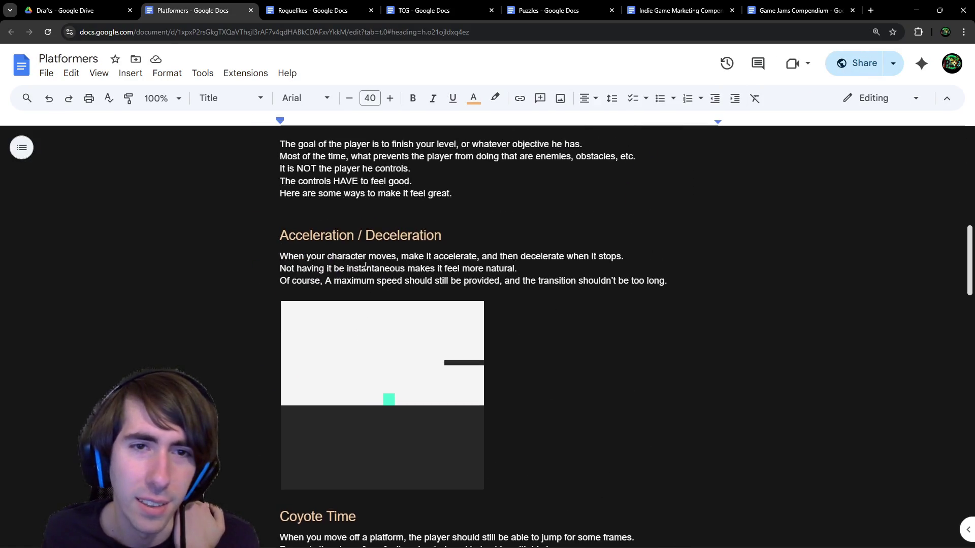
pyautogui.scroll(-9, 365, 265)
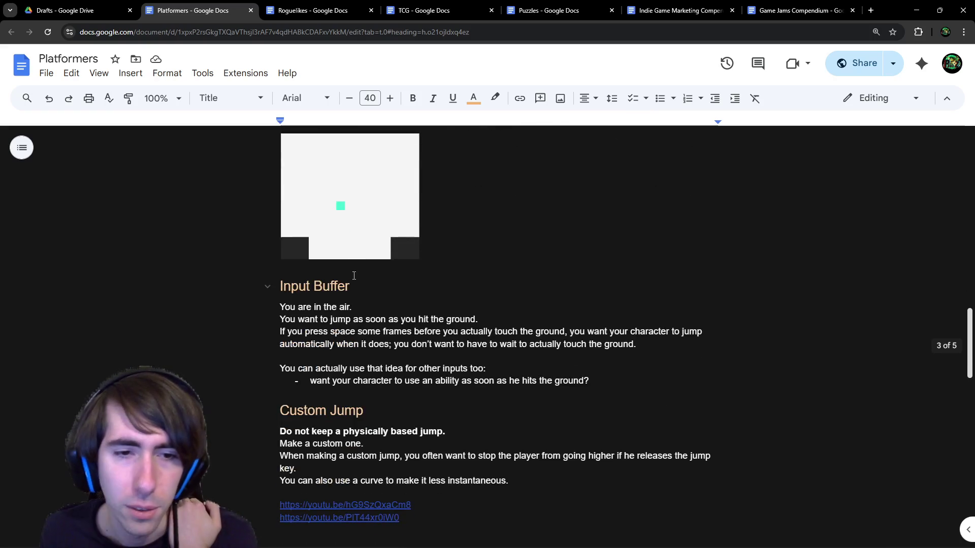
pyautogui.moveTo(381, 398); pyautogui.dragTo(297, 409)
pyautogui.scroll(-8, 337, 363)
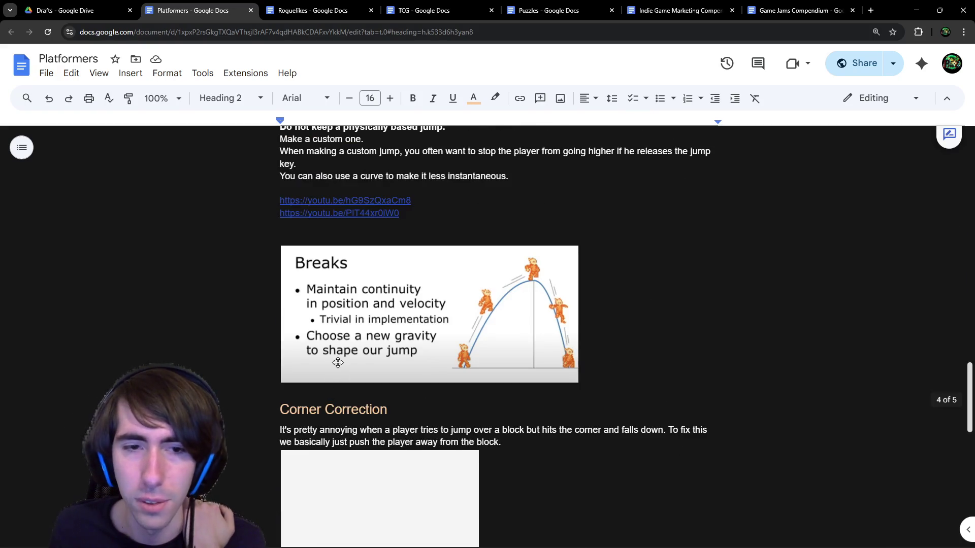
pyautogui.scroll(4, 338, 355)
# Step: Preview the YouTube links under Custom Jump, then dismiss the preview
pyautogui.click(331, 302)
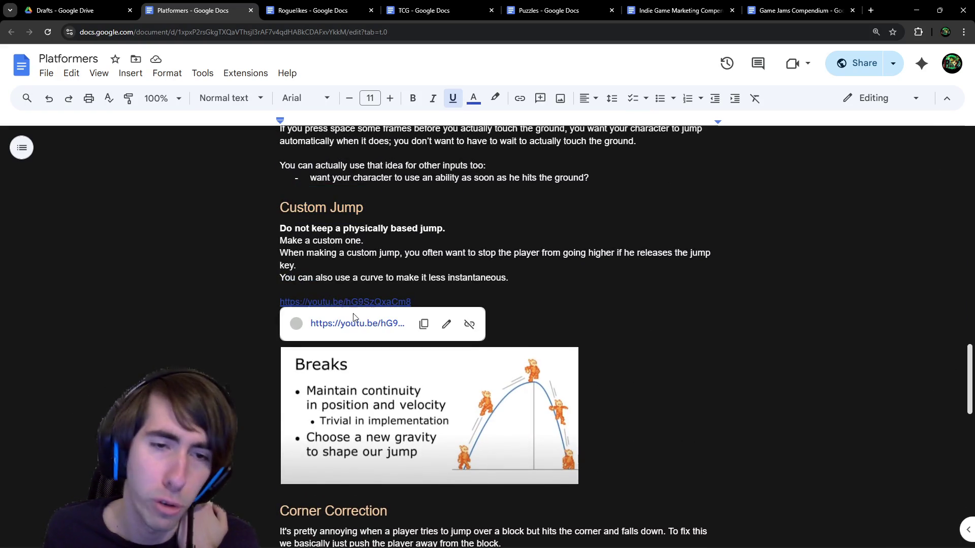
pyautogui.click(397, 280)
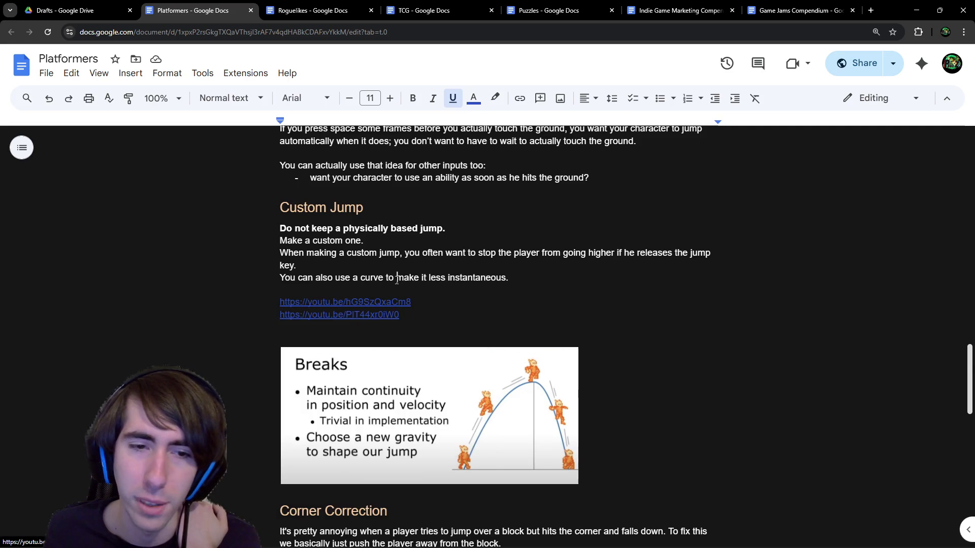
pyautogui.click(371, 317)
pyautogui.click(375, 302)
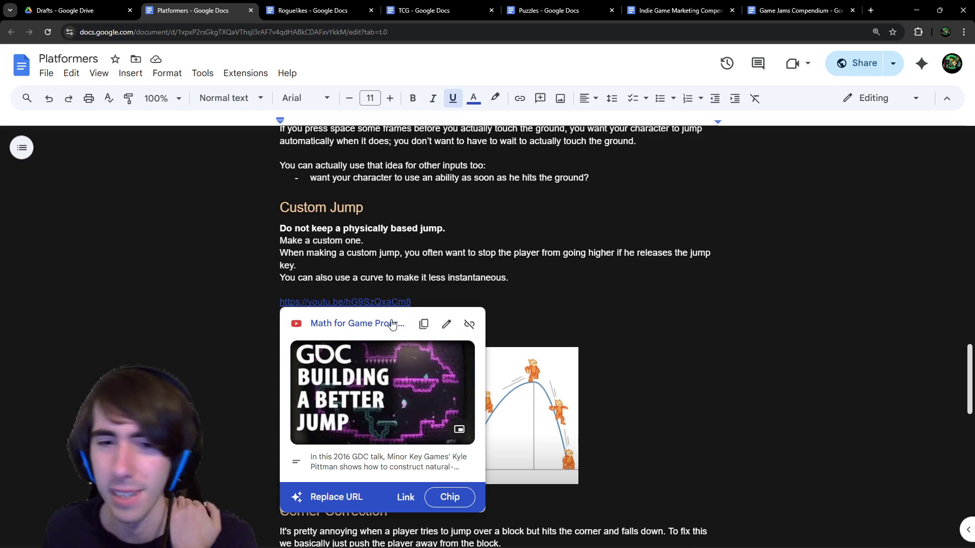
pyautogui.click(325, 265)
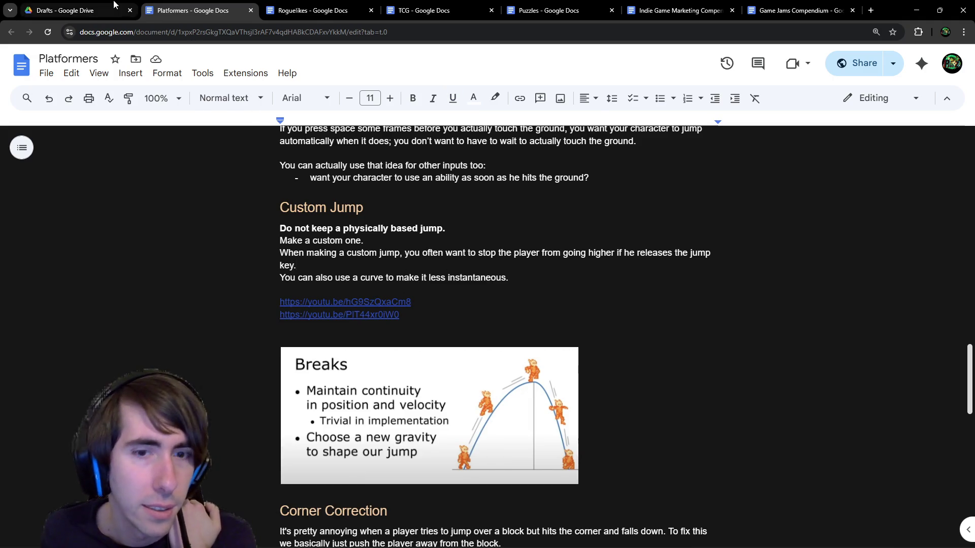
# Step: Return to the Drafts folder in Drive and go up to the parent compendium folder
pyautogui.click(114, 5)
pyautogui.scroll(-3, 335, 263)
pyautogui.scroll(3, 335, 263)
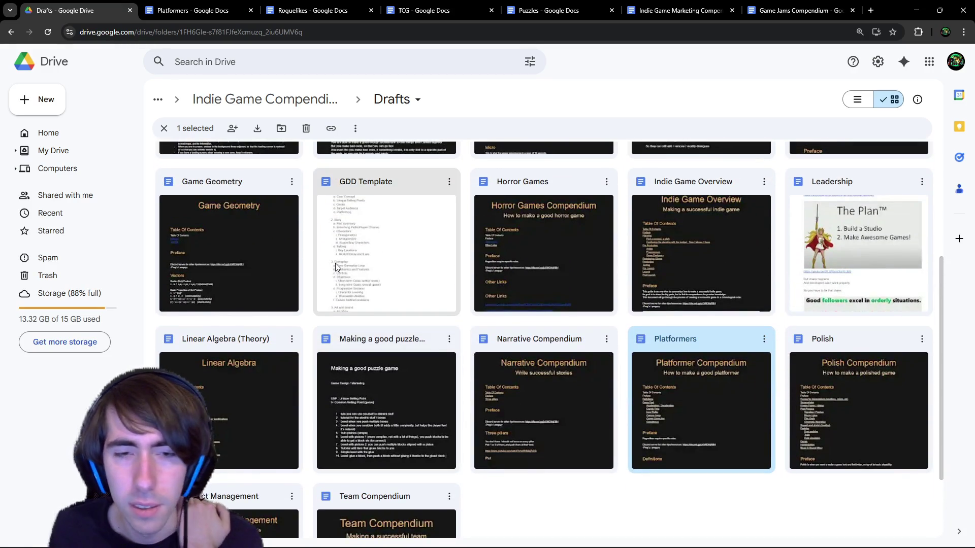
pyautogui.scroll(4, 335, 263)
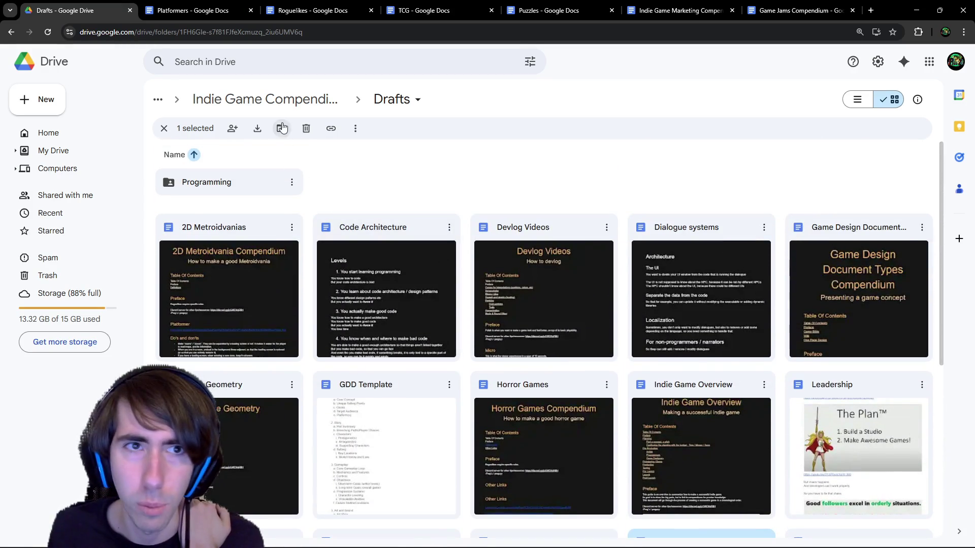
pyautogui.click(288, 100)
# Step: Open the Game Design Compendium and read past 3C and game loops to Value Chains and Mechanics
pyautogui.doubleClick(382, 300)
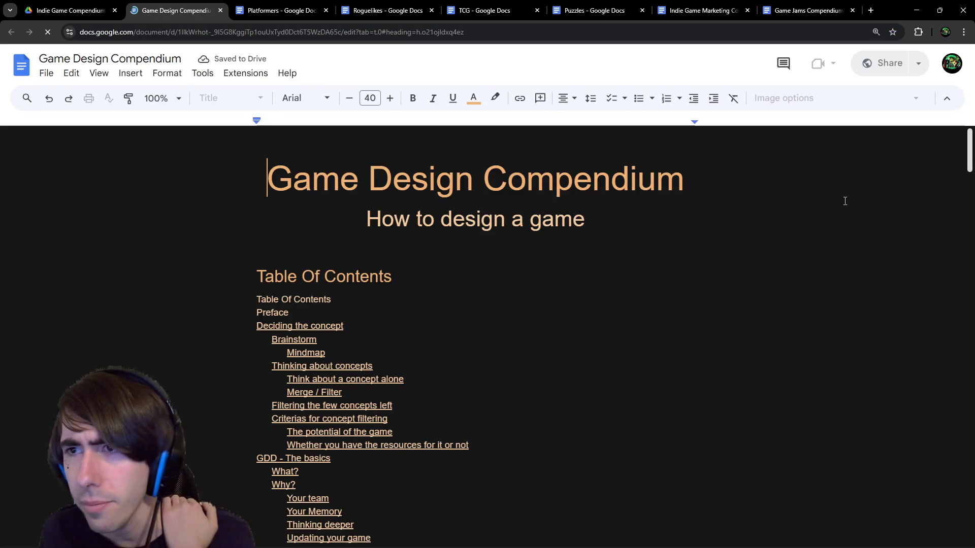
pyautogui.scroll(-10, 941, 162)
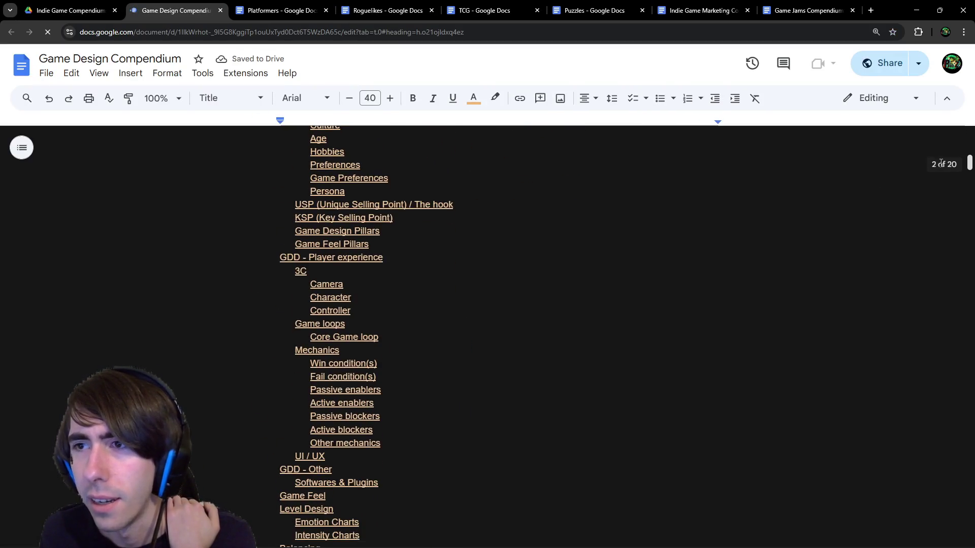
pyautogui.scroll(-15, 589, 290)
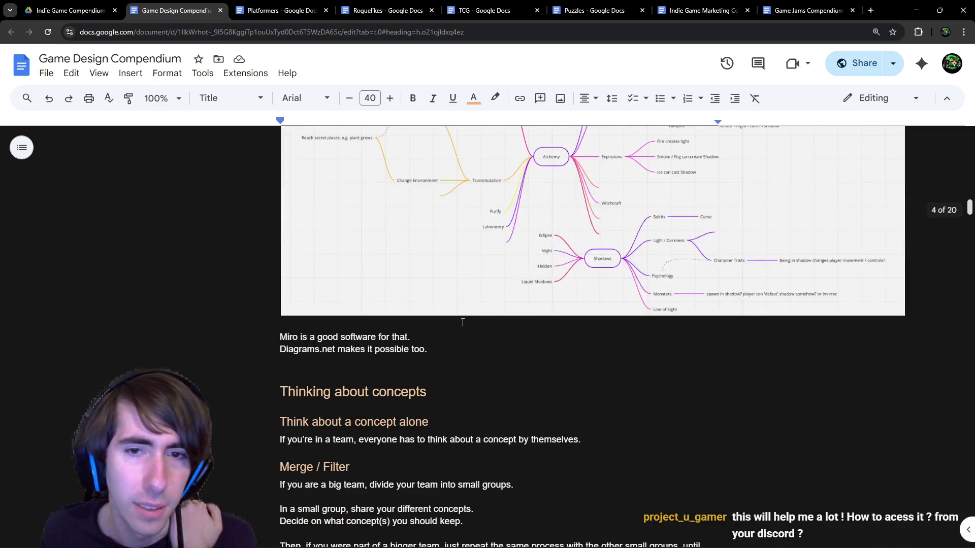
pyautogui.scroll(-12, 463, 323)
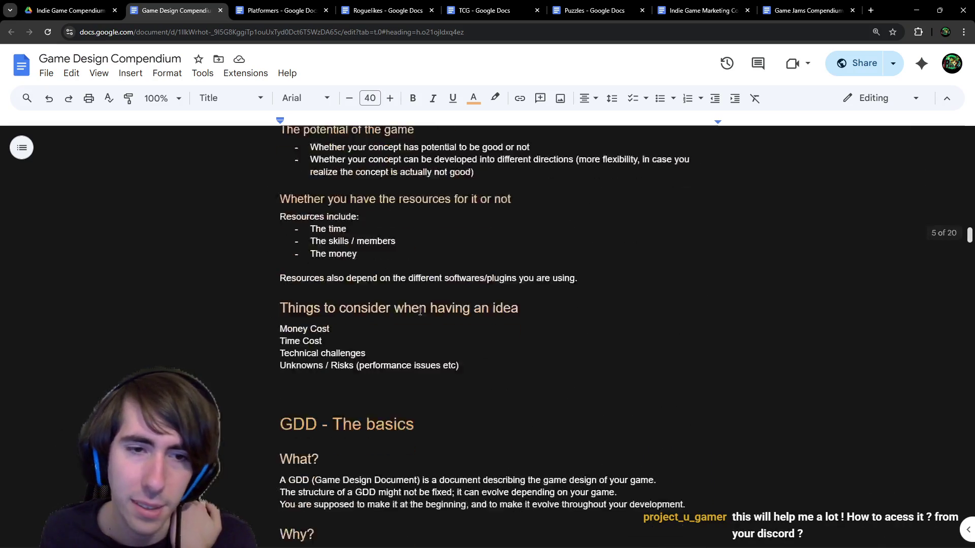
pyautogui.scroll(-12, 419, 312)
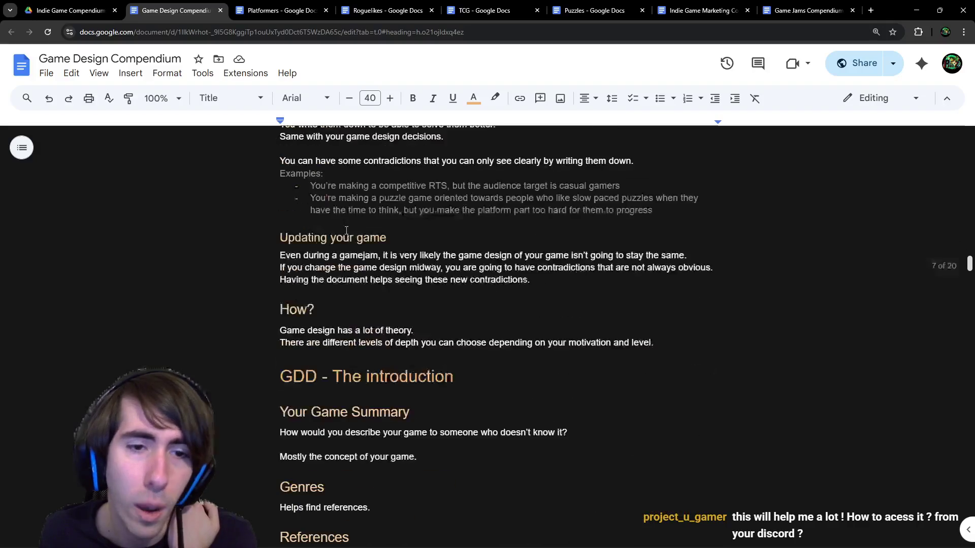
pyautogui.scroll(-4, 346, 232)
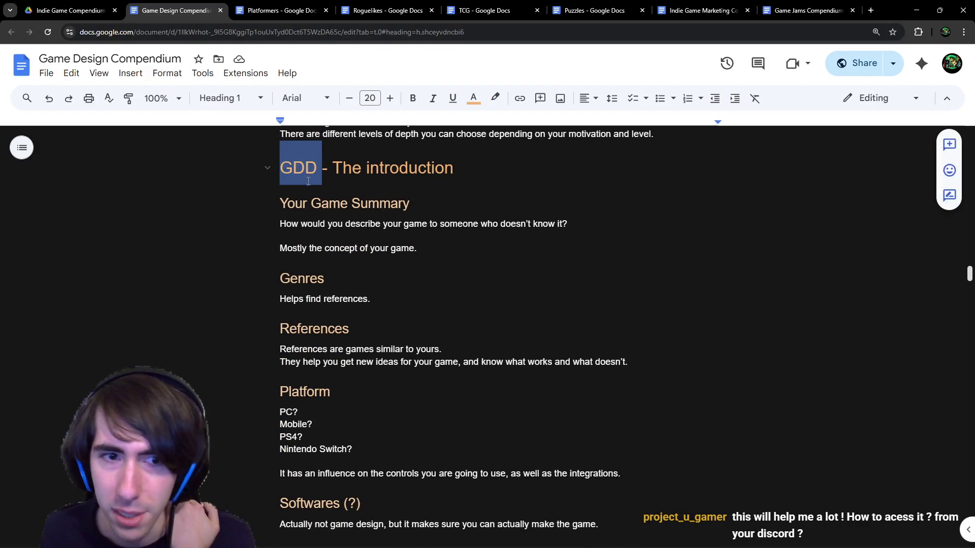
pyautogui.scroll(-4, 308, 181)
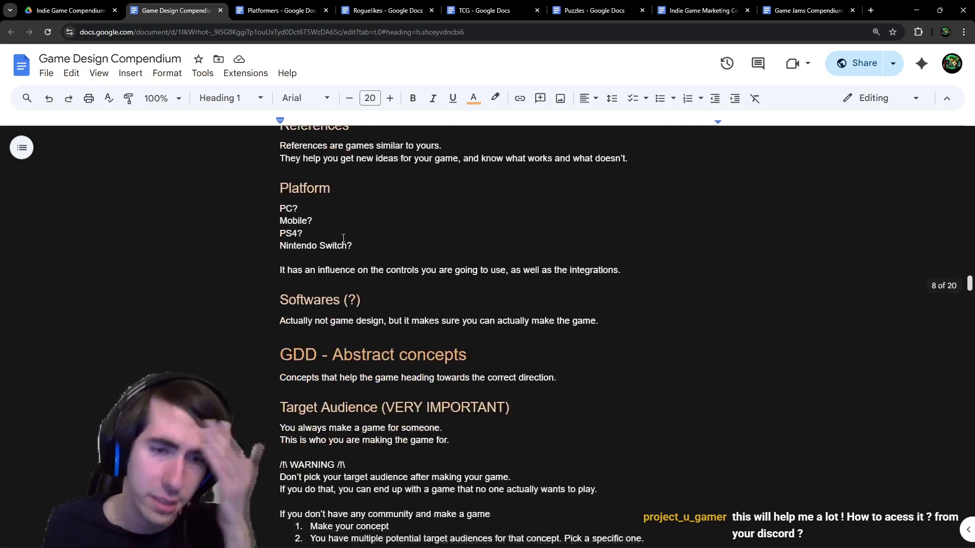
pyautogui.scroll(-10, 344, 238)
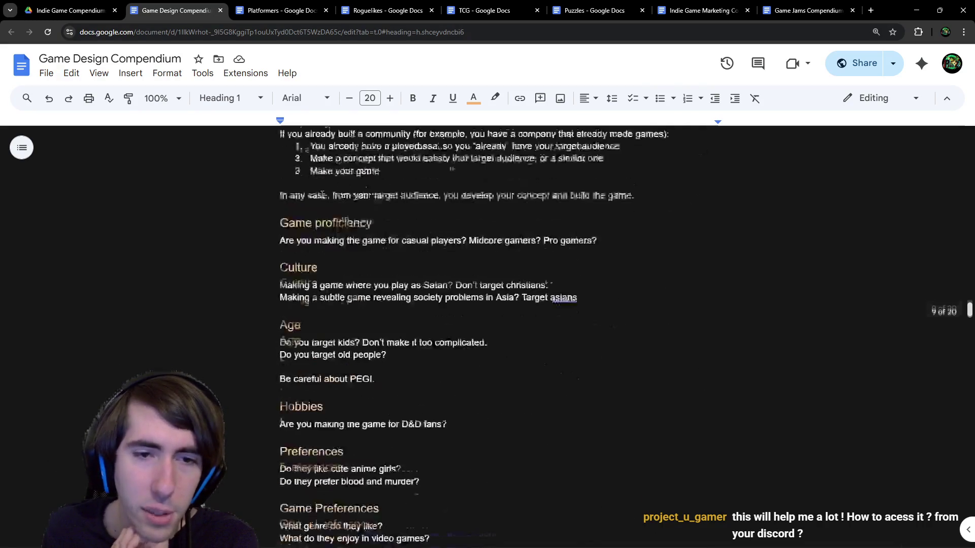
pyautogui.scroll(-6, 322, 198)
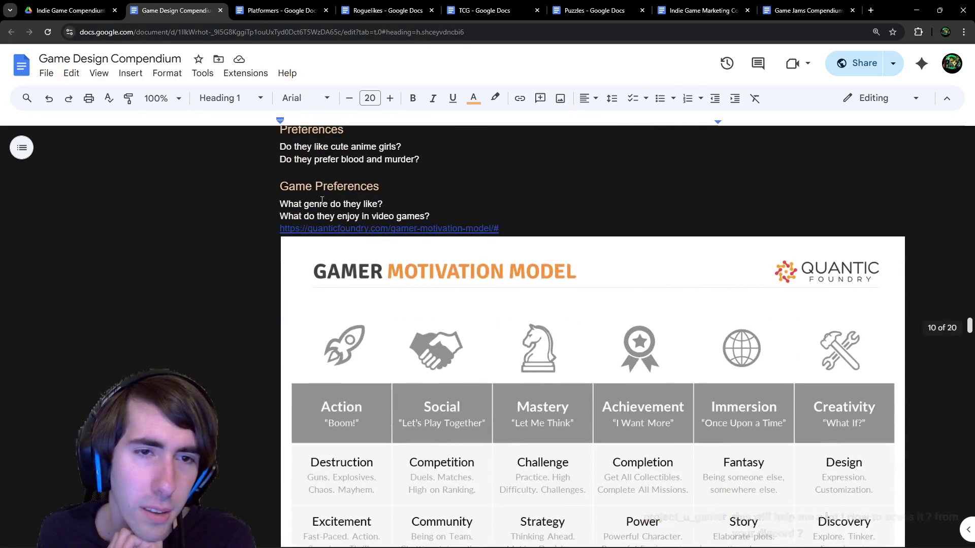
pyautogui.scroll(-10, 321, 200)
pyautogui.scroll(-4, 319, 271)
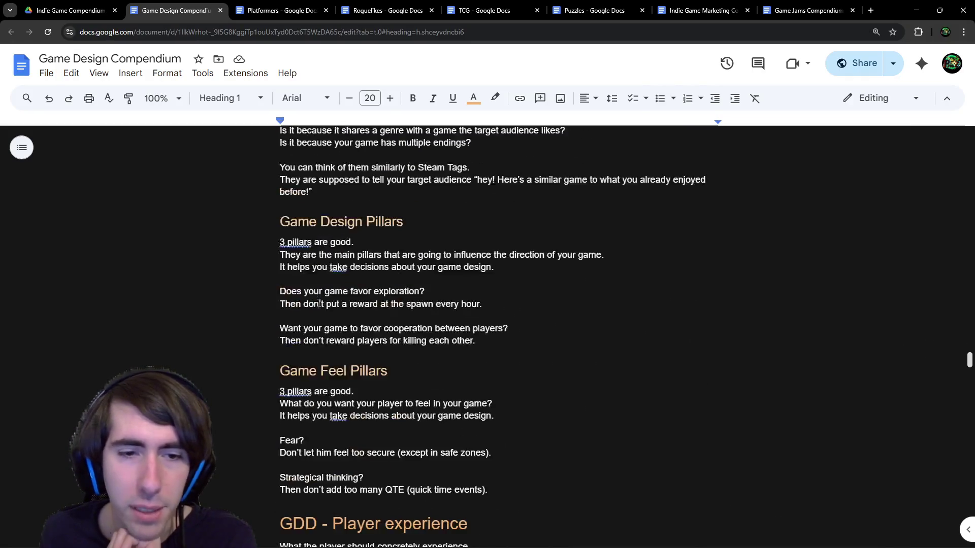
pyautogui.scroll(4, 337, 271)
pyautogui.scroll(-7, 533, 275)
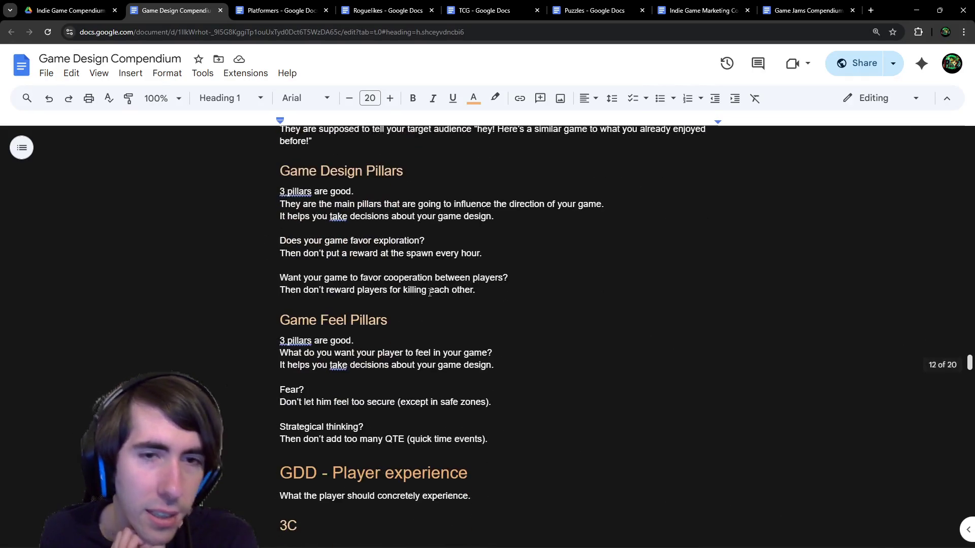
pyautogui.scroll(-9, 370, 252)
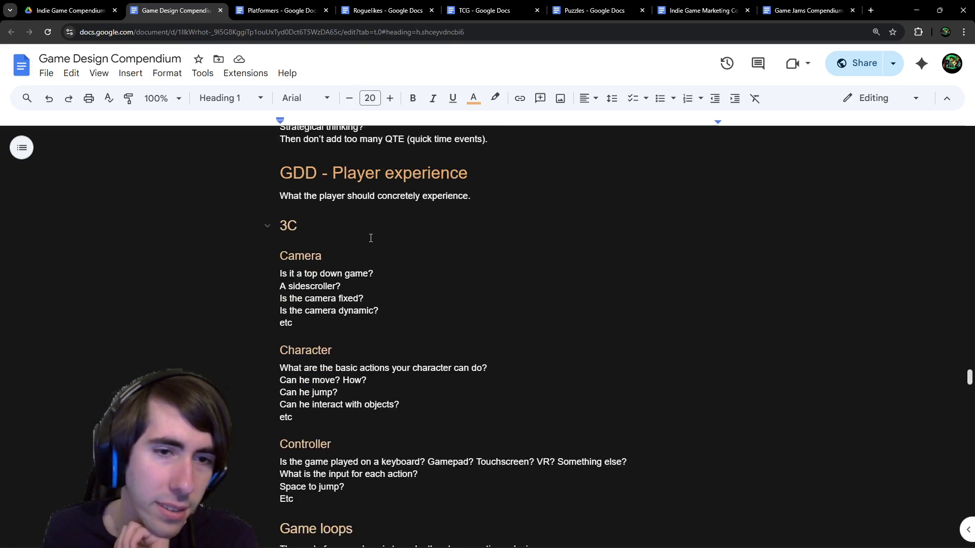
pyautogui.scroll(-8, 371, 238)
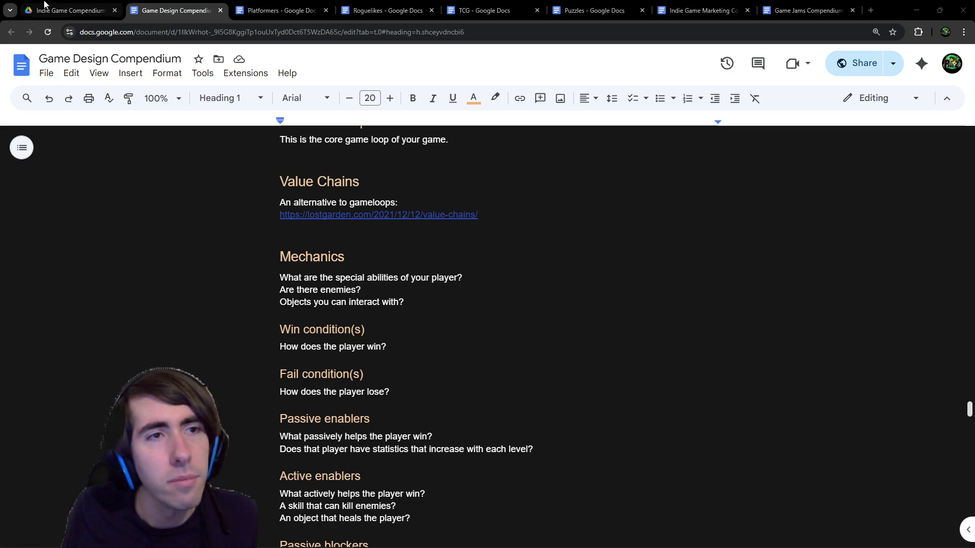
pyautogui.click(76, 4)
# Step: Scroll the Drive compendium grid and open the Learn Japanese document
pyautogui.scroll(-3, 458, 248)
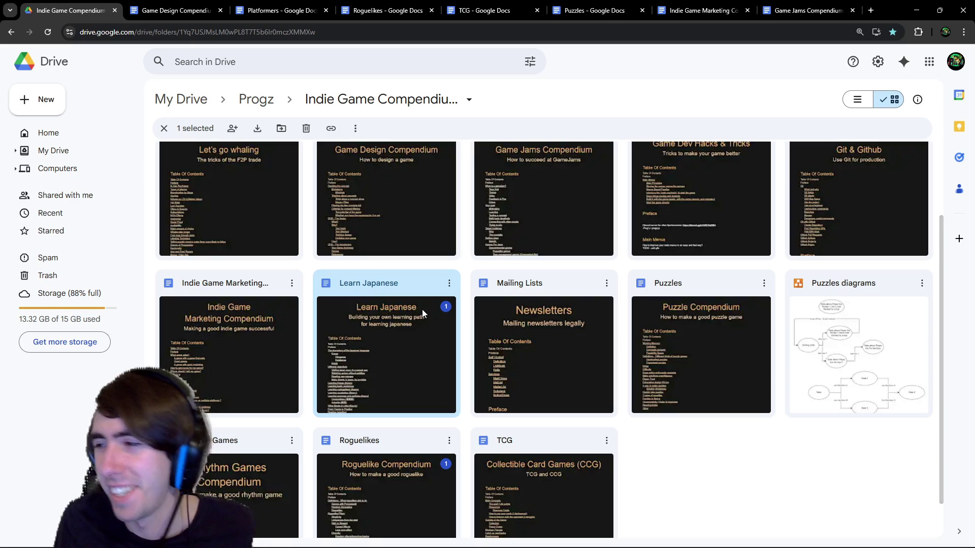
pyautogui.scroll(-1, 340, 298)
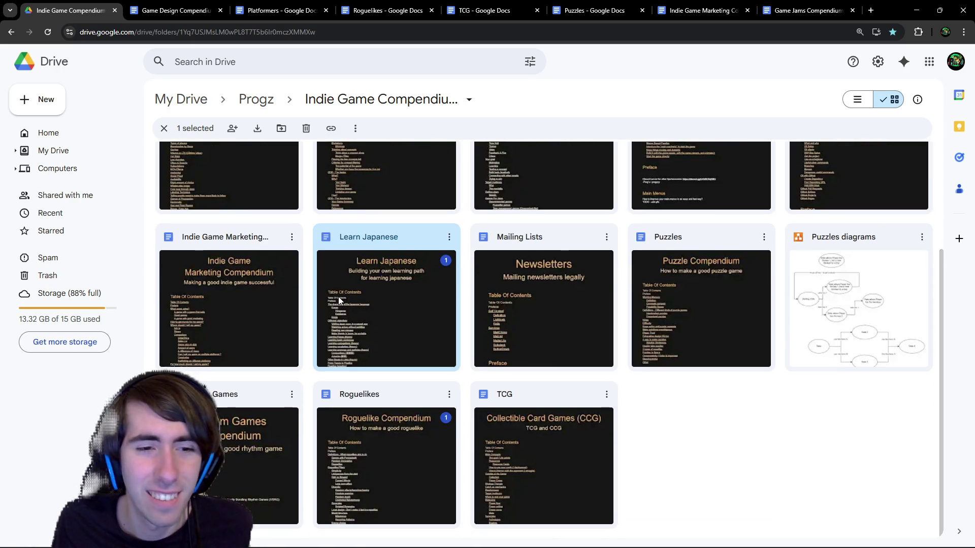
pyautogui.scroll(1, 338, 300)
pyautogui.scroll(1, 338, 299)
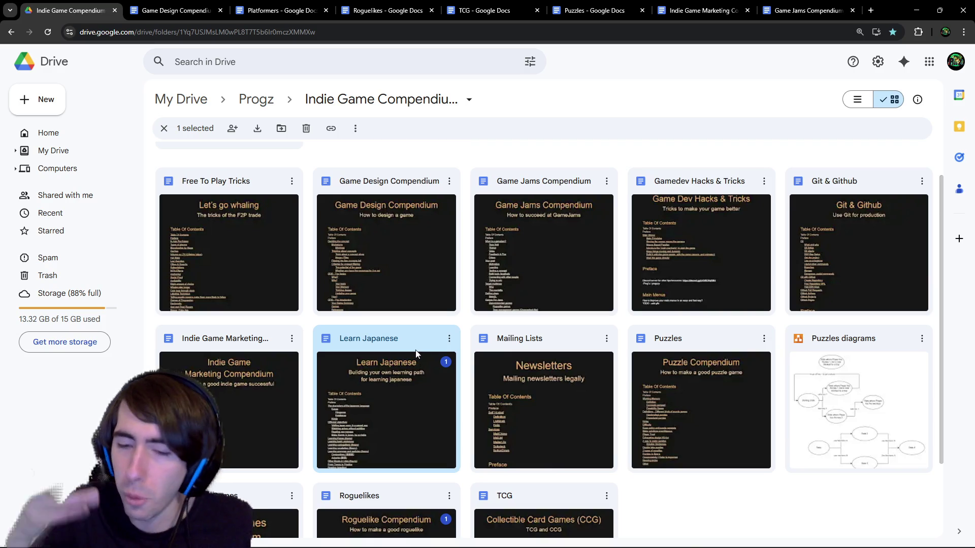
pyautogui.doubleClick(365, 409)
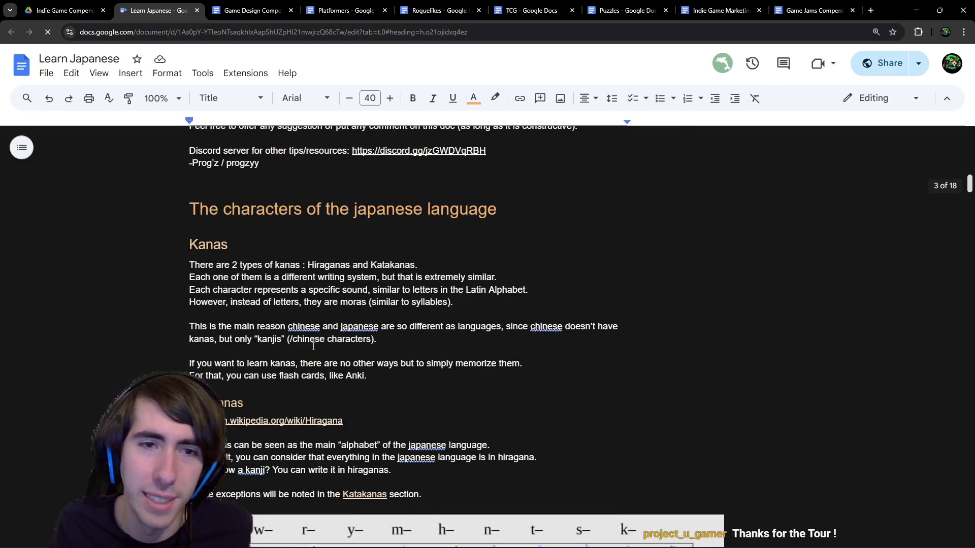
# Step: Skim Learn Japanese and undo an accidental drag of the Different objectives contents entry
pyautogui.scroll(-4, 312, 346)
pyautogui.scroll(-5, 312, 345)
pyautogui.scroll(9, 317, 342)
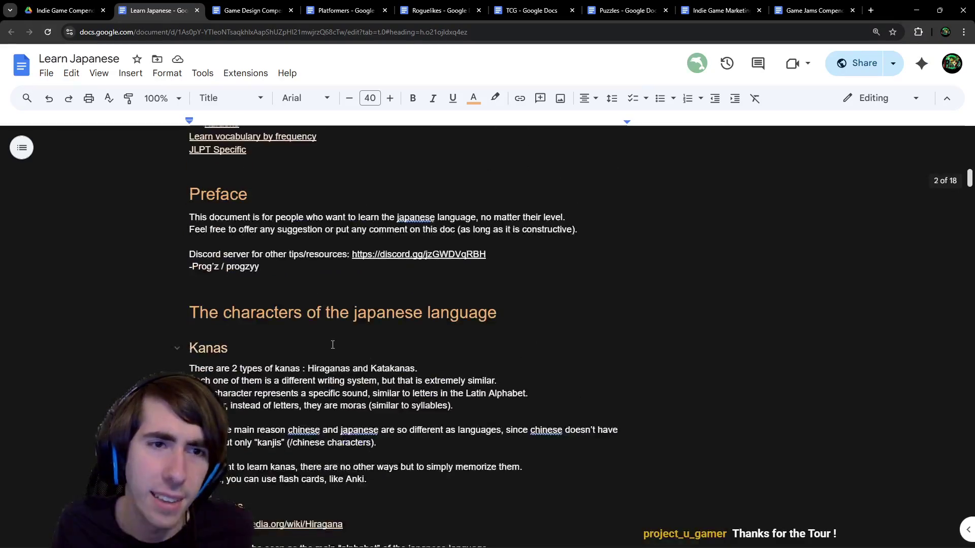
pyautogui.scroll(-5, 320, 341)
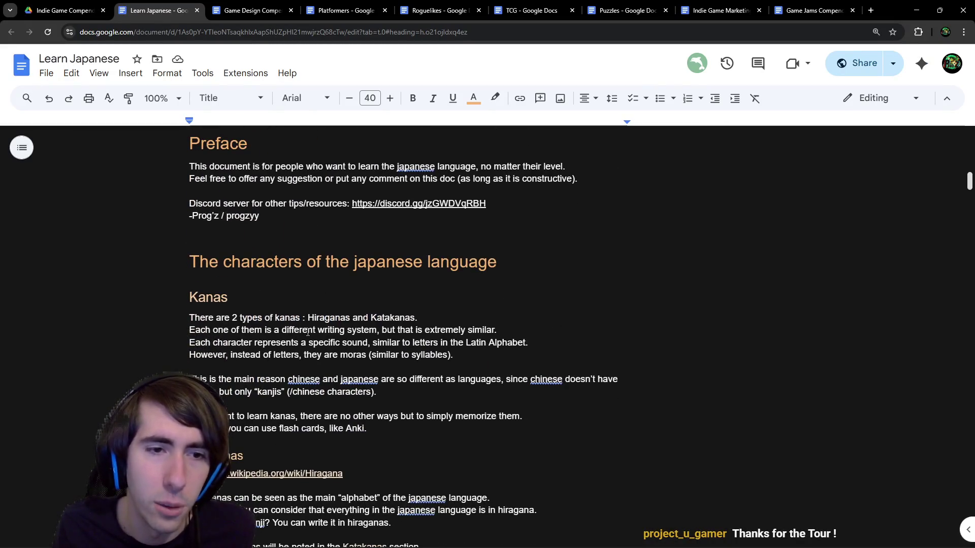
pyautogui.scroll(8, 307, 333)
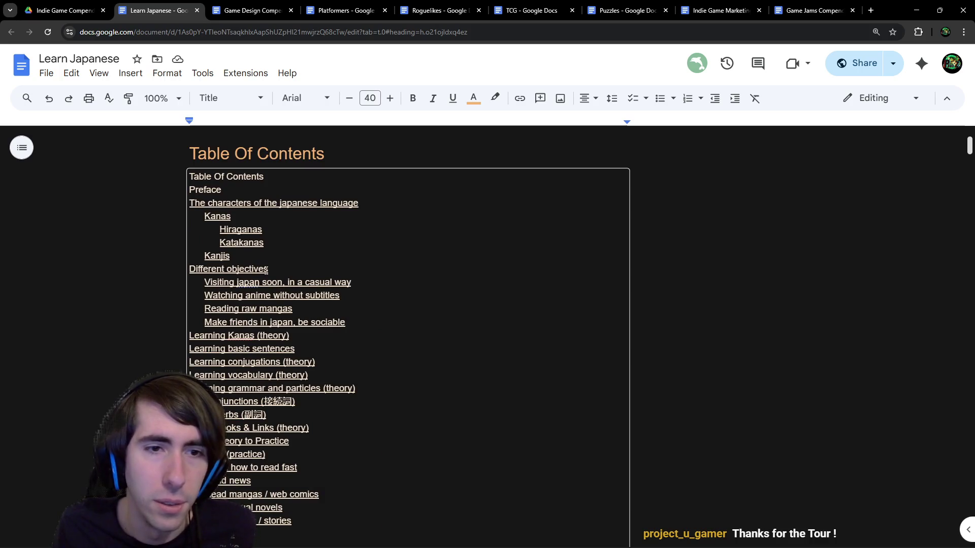
pyautogui.moveTo(265, 270)
pyautogui.mouseDown()
pyautogui.moveTo(263, 289)
pyautogui.moveTo(273, 293)
pyautogui.mouseUp()
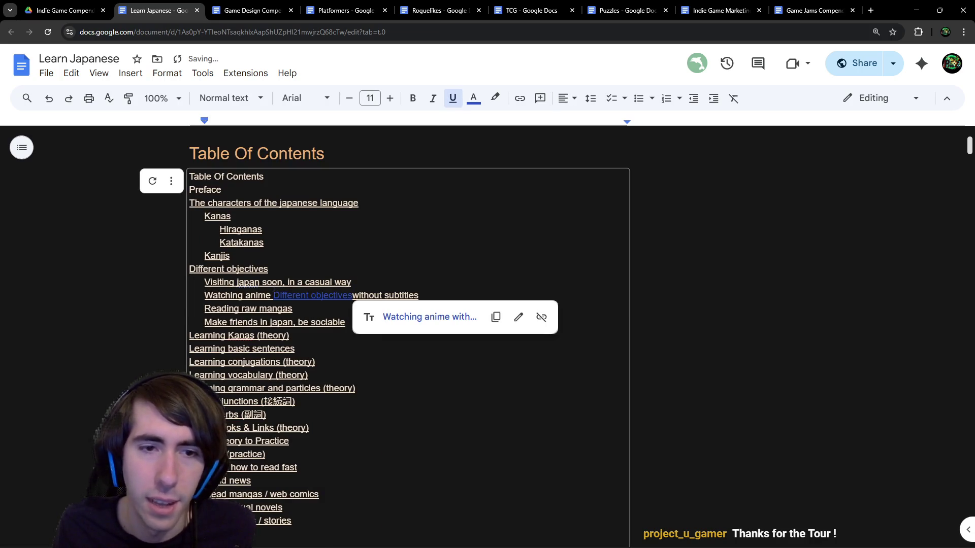
pyautogui.hotkey('ctrl', 'z')
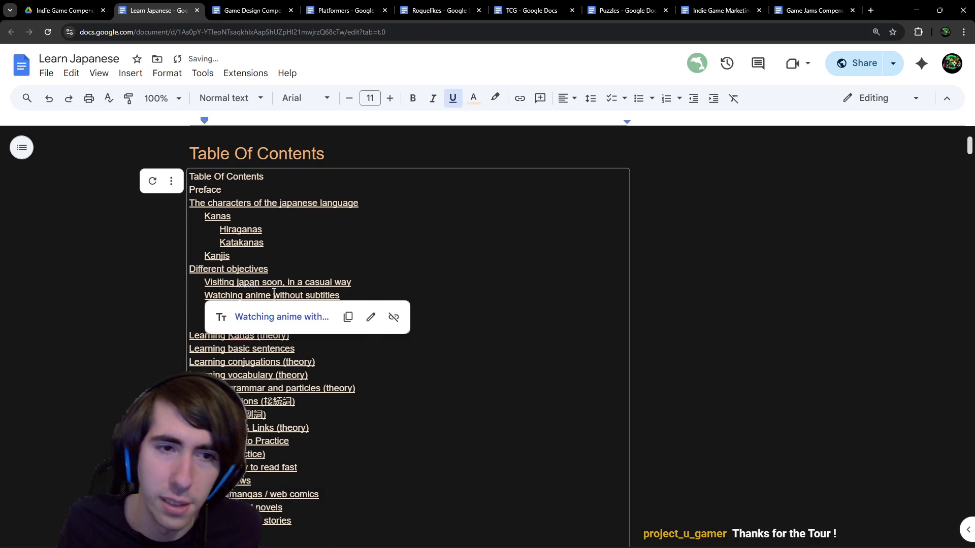
# Step: Jump to the Different objectives section, then return to Drive and the Onsento game window
pyautogui.click(265, 269)
pyautogui.click(266, 289)
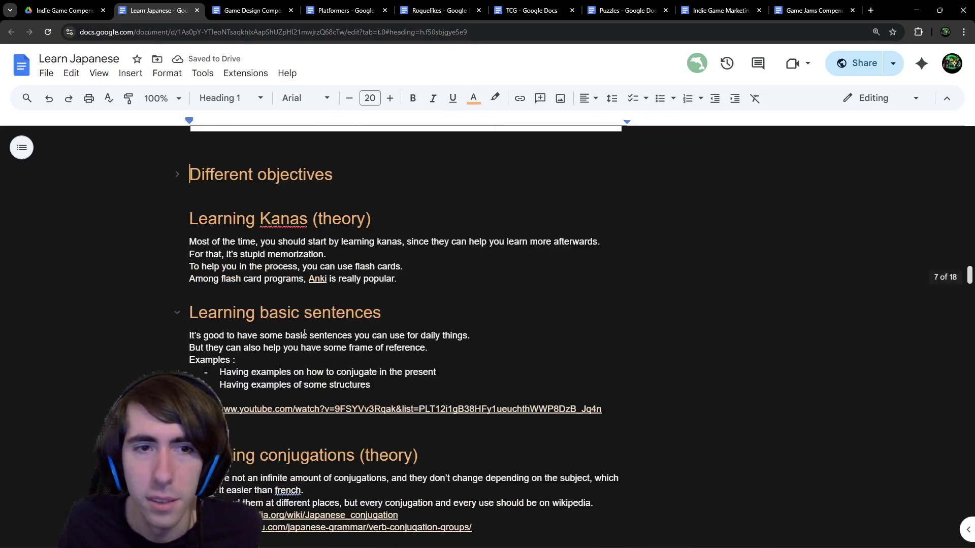
pyautogui.scroll(-20, 304, 333)
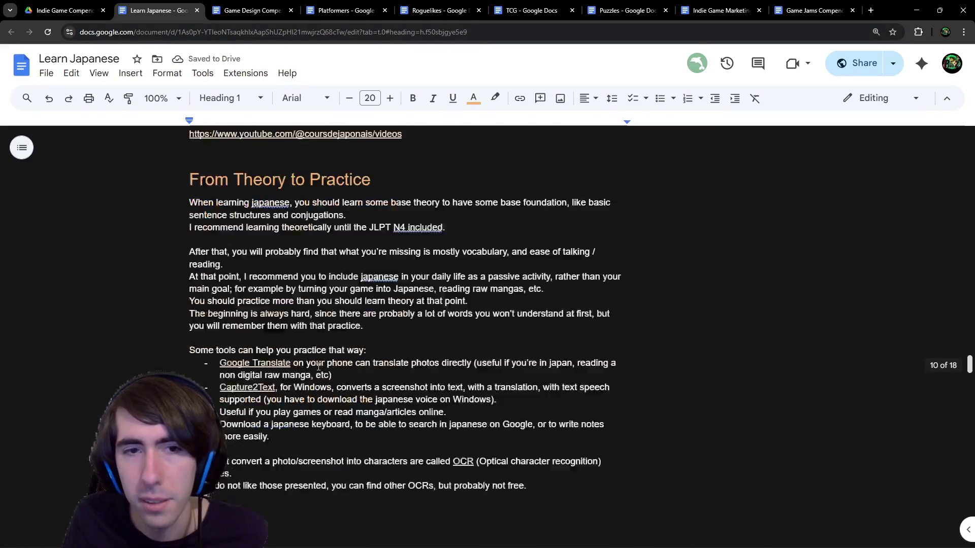
pyautogui.scroll(-5, 318, 366)
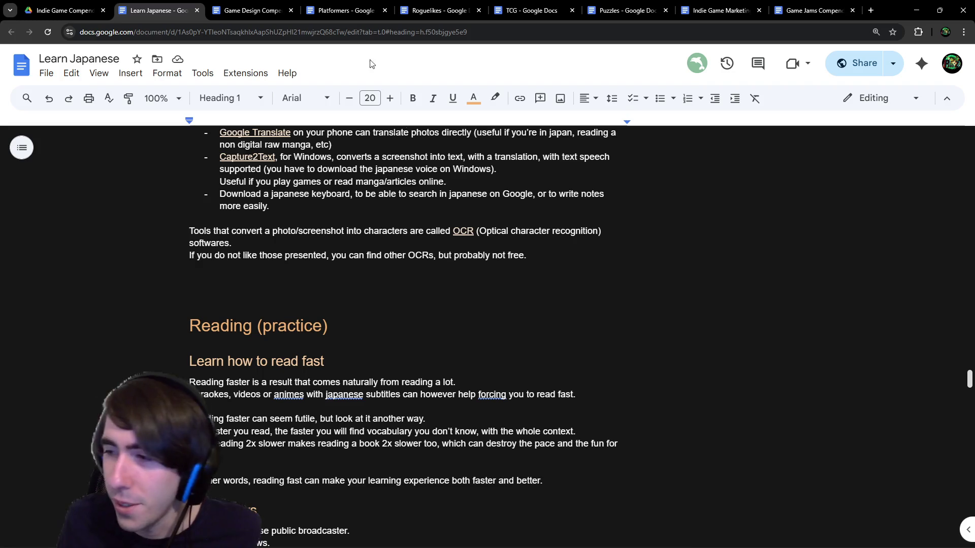
pyautogui.click(108, 6)
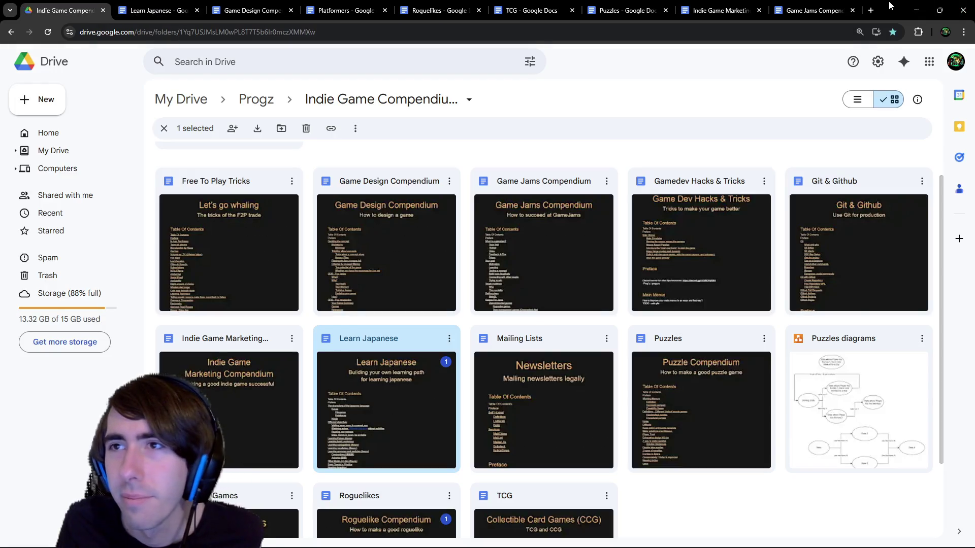
pyautogui.click(915, 10)
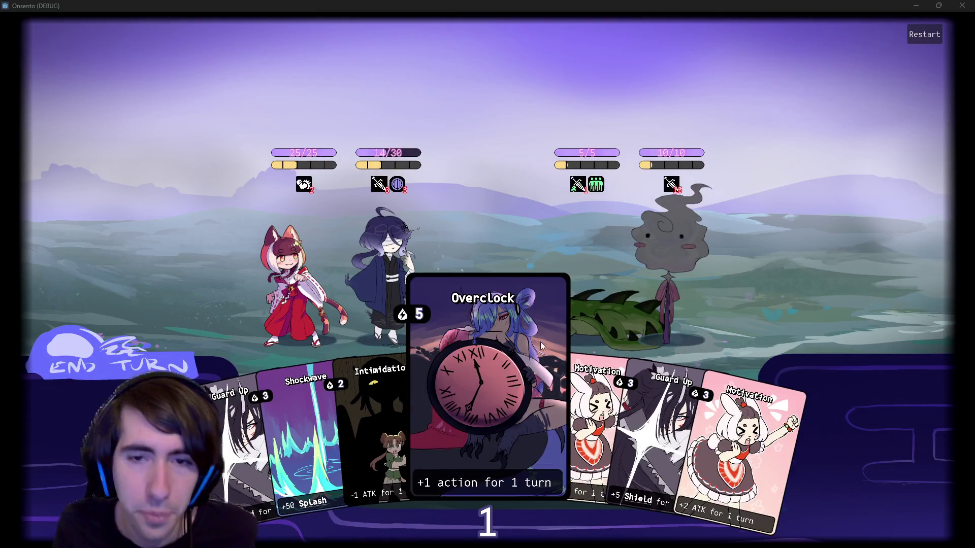
# Step: Target the green dragon enemy in the Onsento battle
pyautogui.click(498, 314)
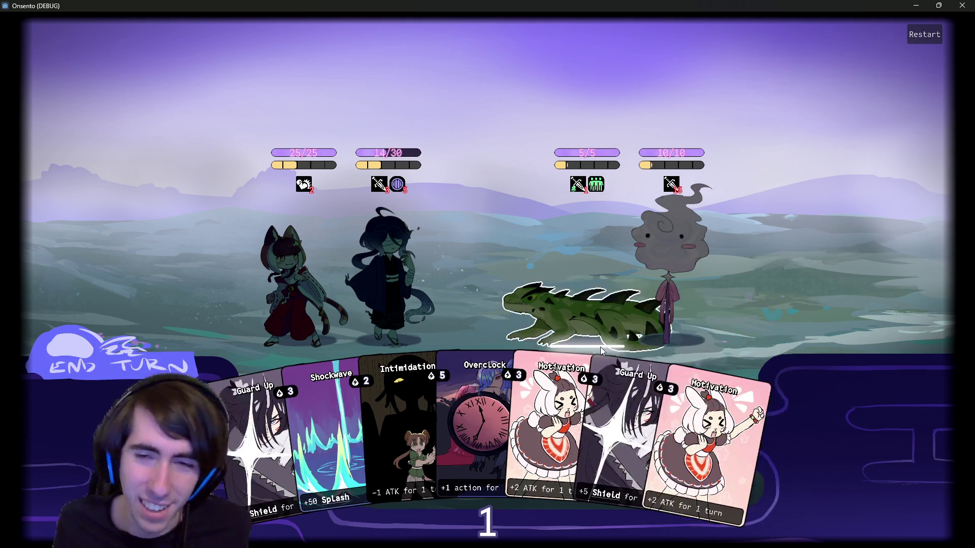
pyautogui.hotkey('alt', 'Tab')
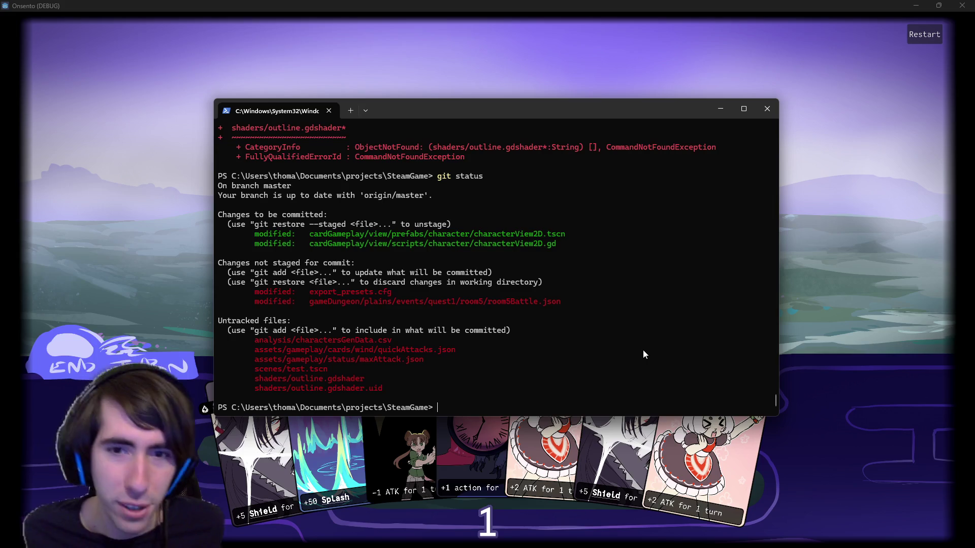
# Step: Rerun git status and begin a git add command with the characterView2D.tscn path
pyautogui.write('git status')
pyautogui.press('Return')
pyautogui.write('git add')
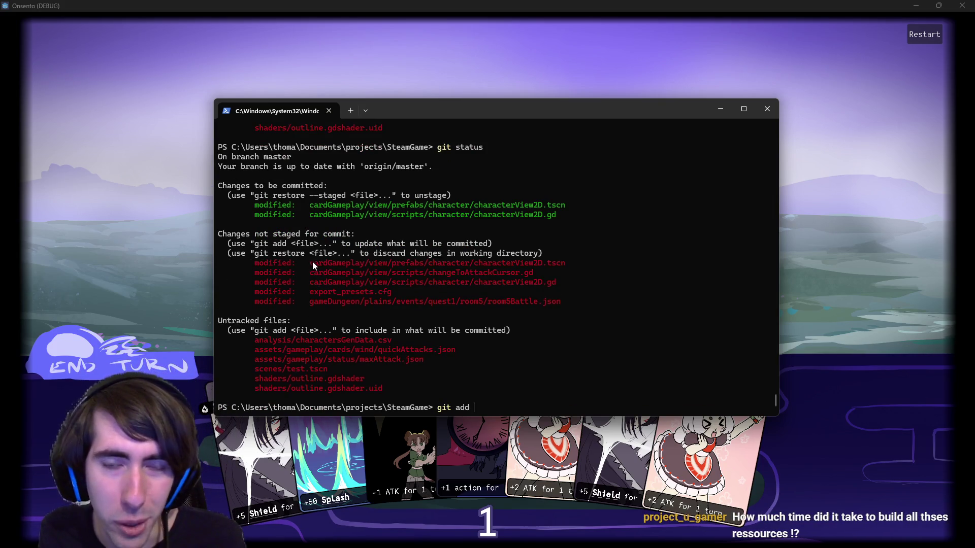
pyautogui.moveTo(310, 263); pyautogui.dragTo(565, 263)
pyautogui.hotkey('ctrl', 'c')
pyautogui.hotkey('ctrl', 'v')
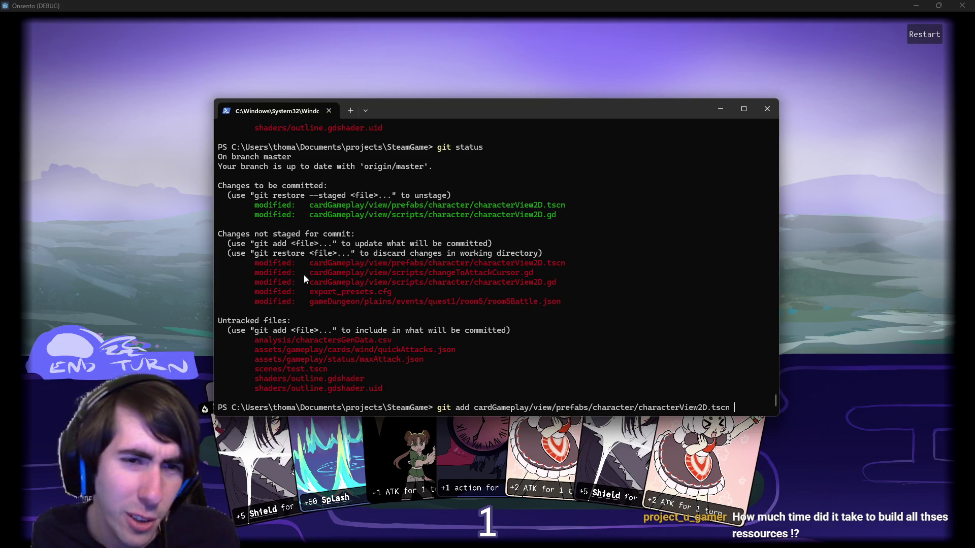
# Step: Append the changeToAttackCursor.gd and characterView2D.gd paths and run the git add
pyautogui.moveTo(308, 275)
pyautogui.mouseDown()
pyautogui.moveTo(535, 266)
pyautogui.moveTo(534, 274)
pyautogui.mouseUp()
pyautogui.hotkey('ctrl', 'c')
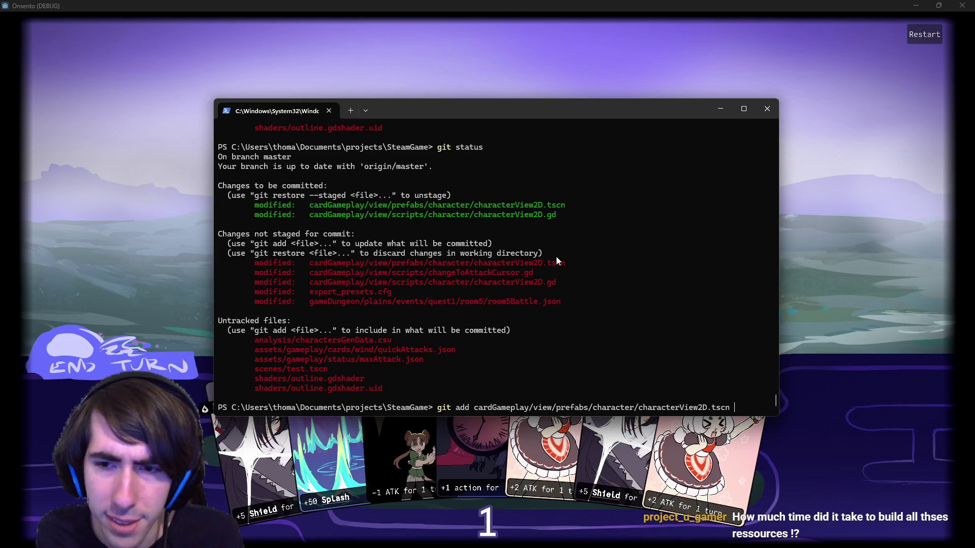
pyautogui.hotkey('ctrl', 'v')
pyautogui.moveTo(309, 272)
pyautogui.mouseDown()
pyautogui.moveTo(557, 295)
pyautogui.moveTo(561, 273)
pyautogui.mouseUp()
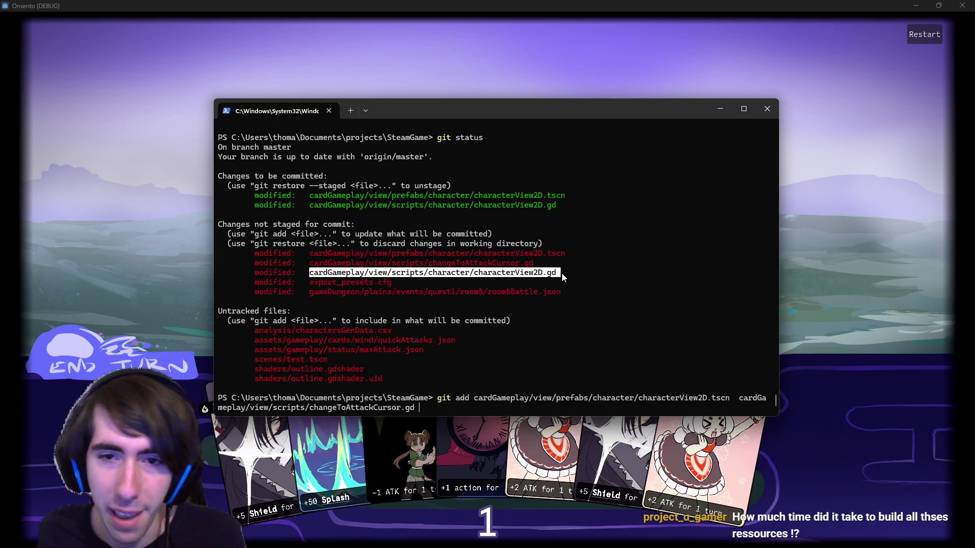
pyautogui.hotkey('ctrl', 'c')
pyautogui.hotkey('ctrl', 'v')
pyautogui.press('Return')
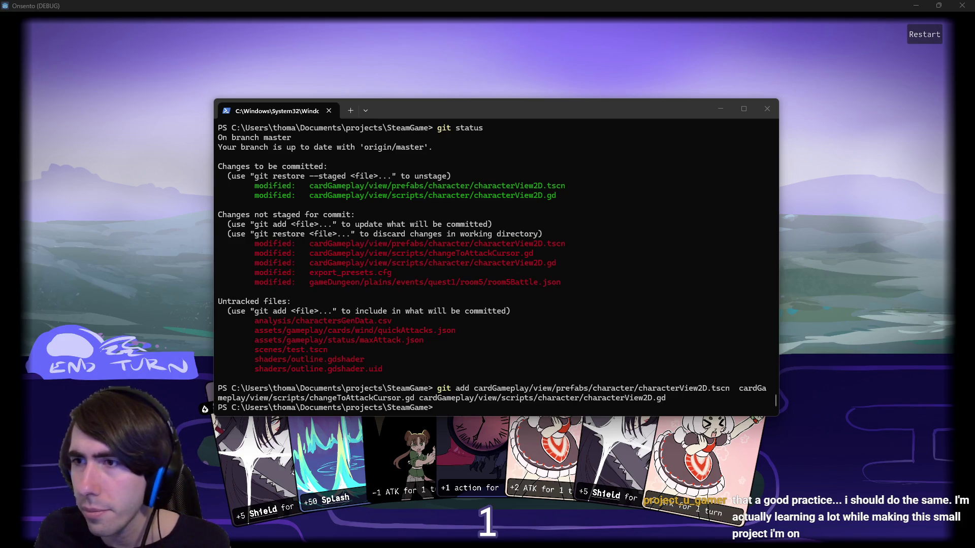
# Step: Wait for git add to finish, then switch to the Puzzles document
pyautogui.hotkey('alt', 'Tab')
# Step: Jump from the table of contents to the 'Commutativity / Order Is Important' section
pyautogui.scroll(-5, 331, 263)
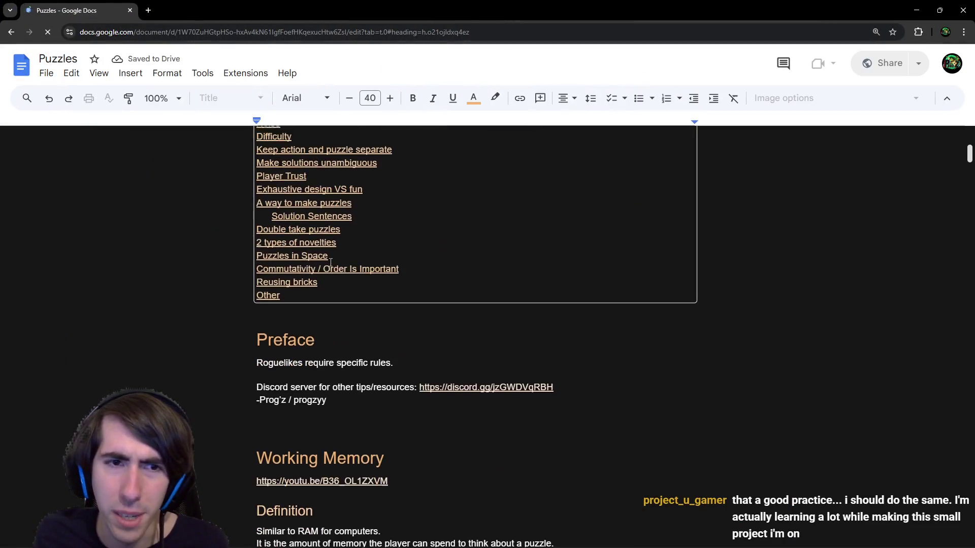
pyautogui.scroll(4, 331, 263)
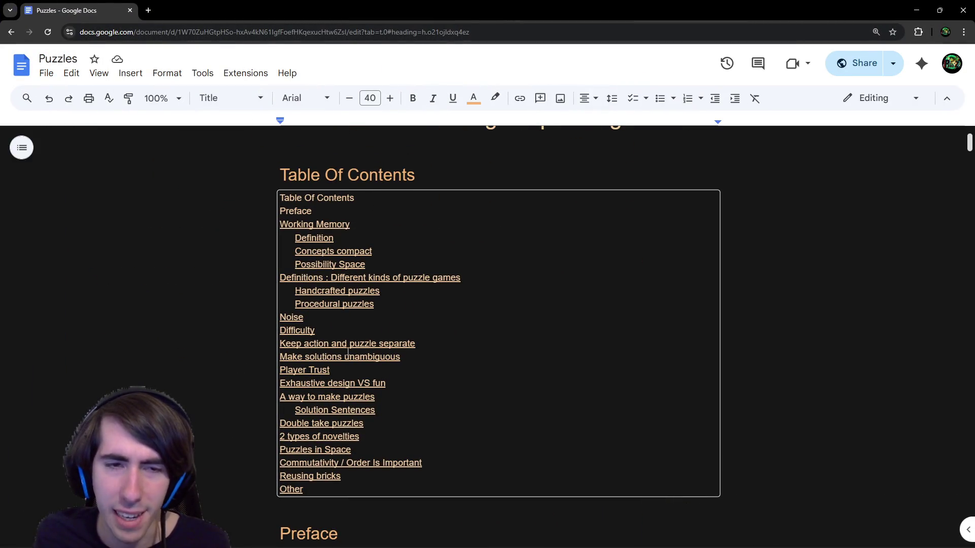
pyautogui.click(352, 356)
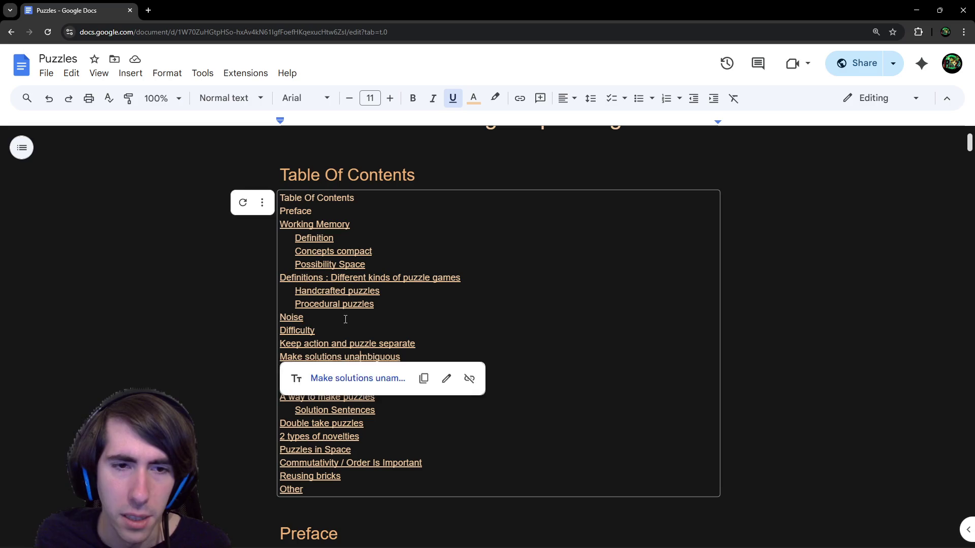
pyautogui.press('Up')
pyautogui.press('Up')
pyautogui.press('Up')
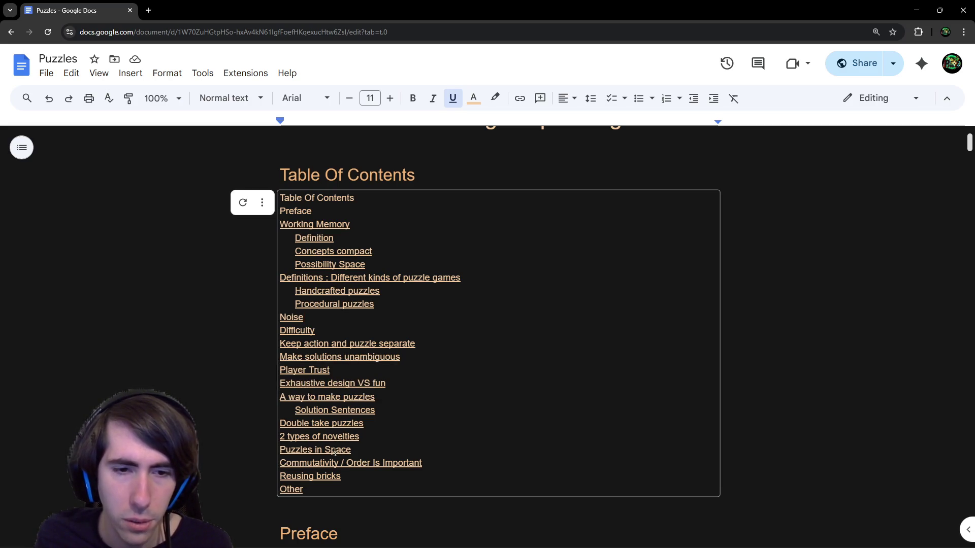
pyautogui.click(339, 460)
pyautogui.click(351, 481)
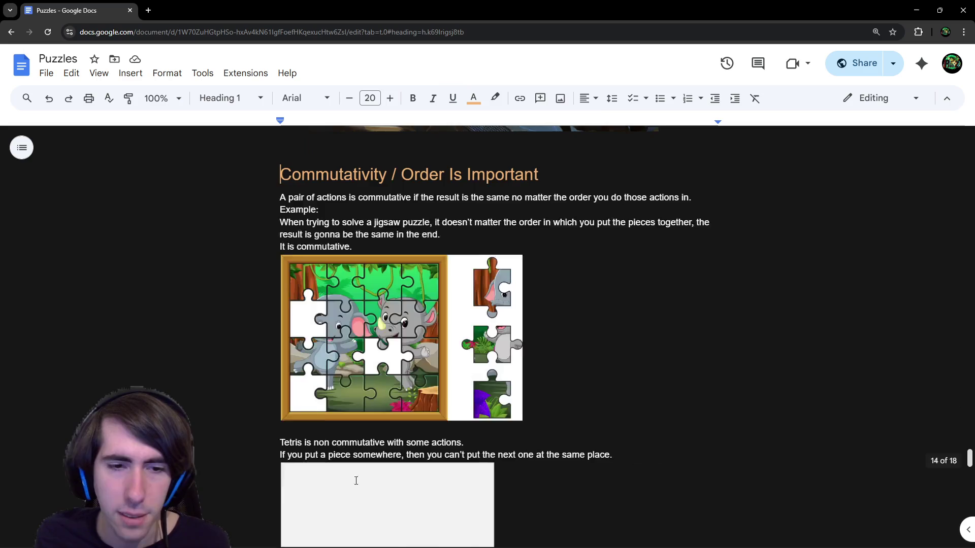
pyautogui.doubleClick(337, 171)
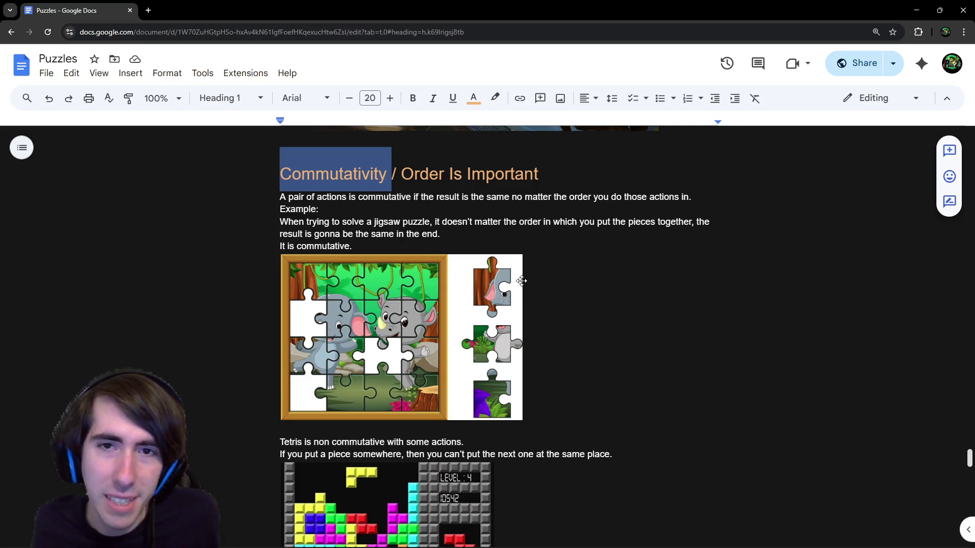
# Step: Scroll through the section down to the final Reusing bricks and Other notes
pyautogui.scroll(-4, 538, 173)
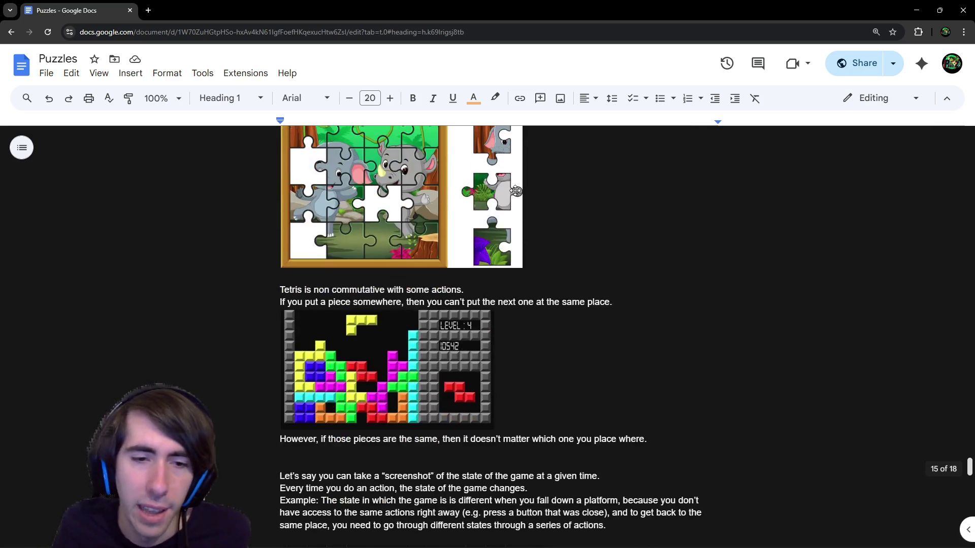
pyautogui.scroll(4, 516, 191)
pyautogui.scroll(-1, 509, 192)
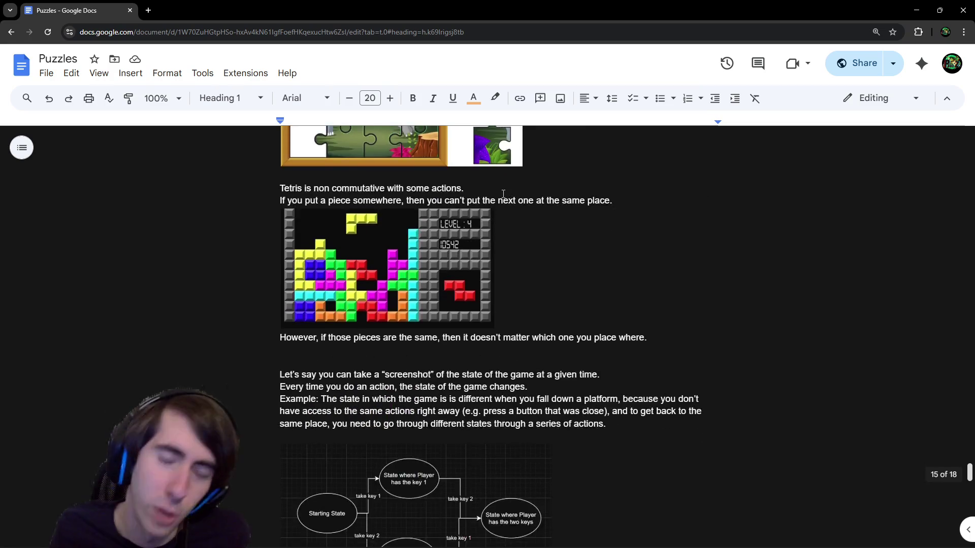
pyautogui.scroll(3, 370, 211)
pyautogui.scroll(1, 370, 212)
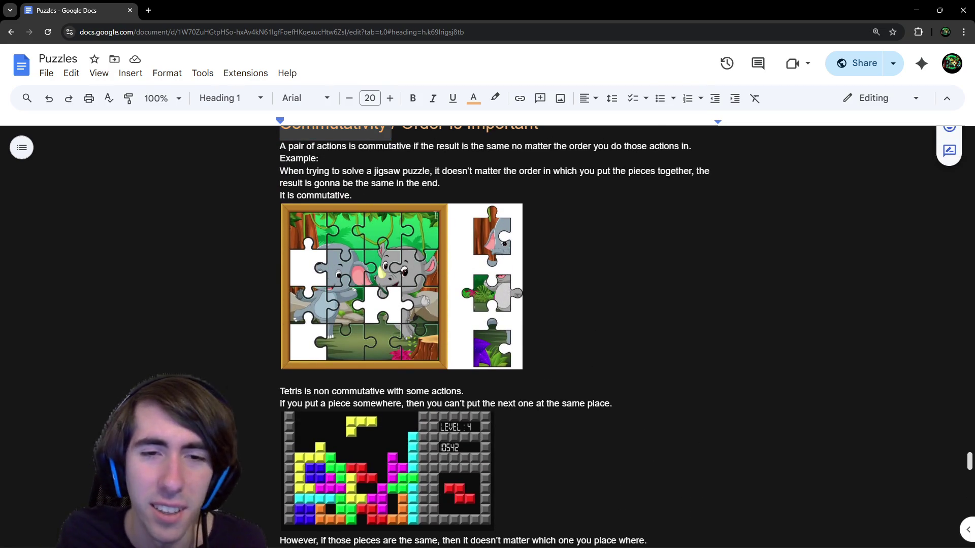
pyautogui.scroll(-3, 433, 271)
pyautogui.scroll(-5, 435, 271)
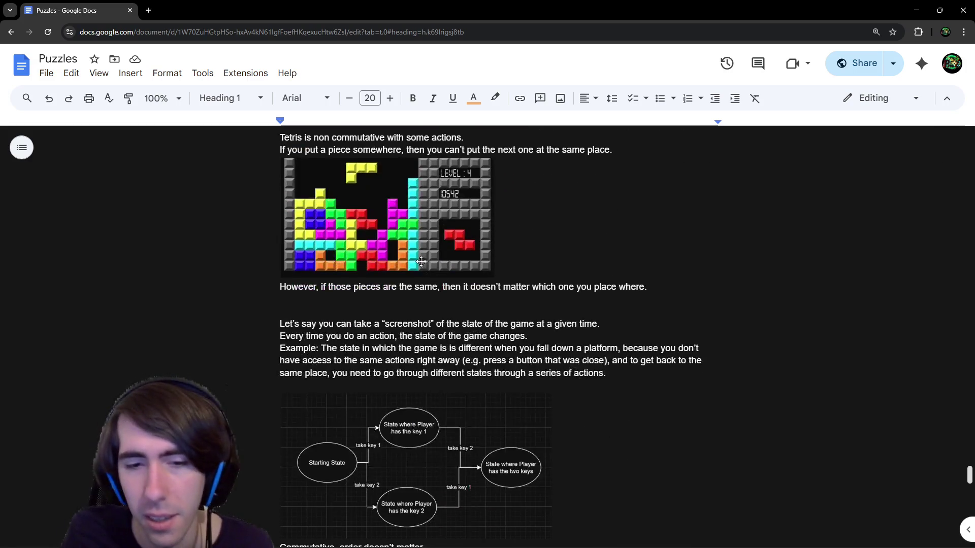
pyautogui.scroll(3, 394, 264)
pyautogui.scroll(2, 394, 263)
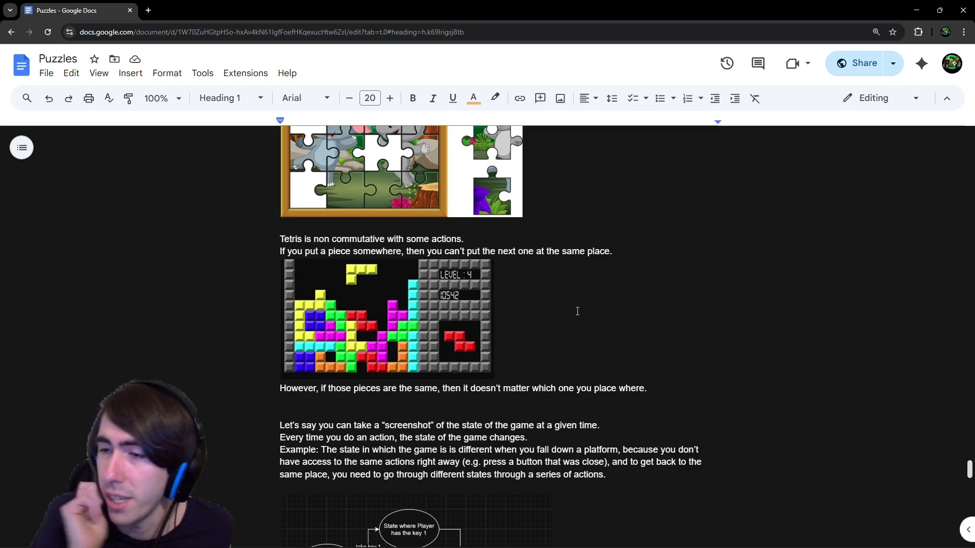
pyautogui.scroll(-3, 577, 311)
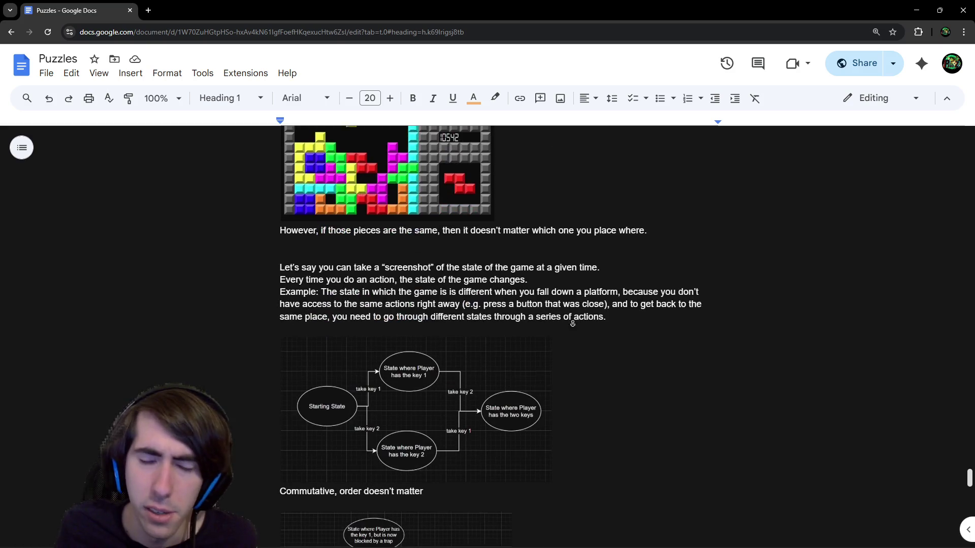
pyautogui.scroll(-7, 572, 323)
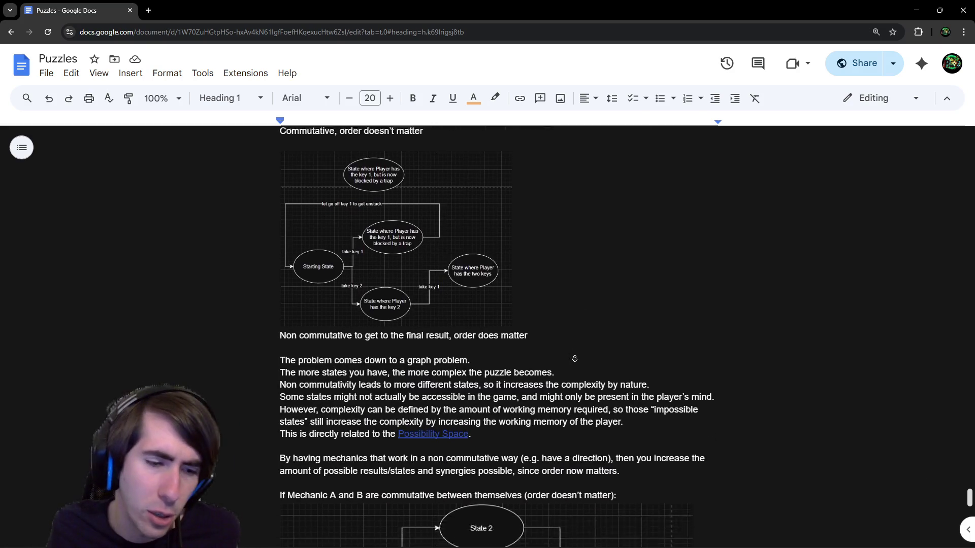
pyautogui.scroll(-14, 575, 359)
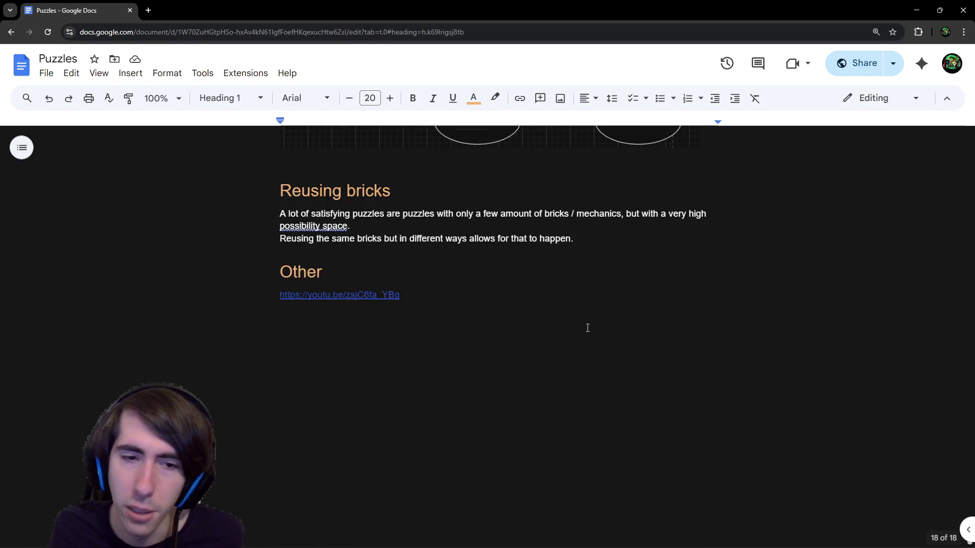
pyautogui.scroll(5, 587, 328)
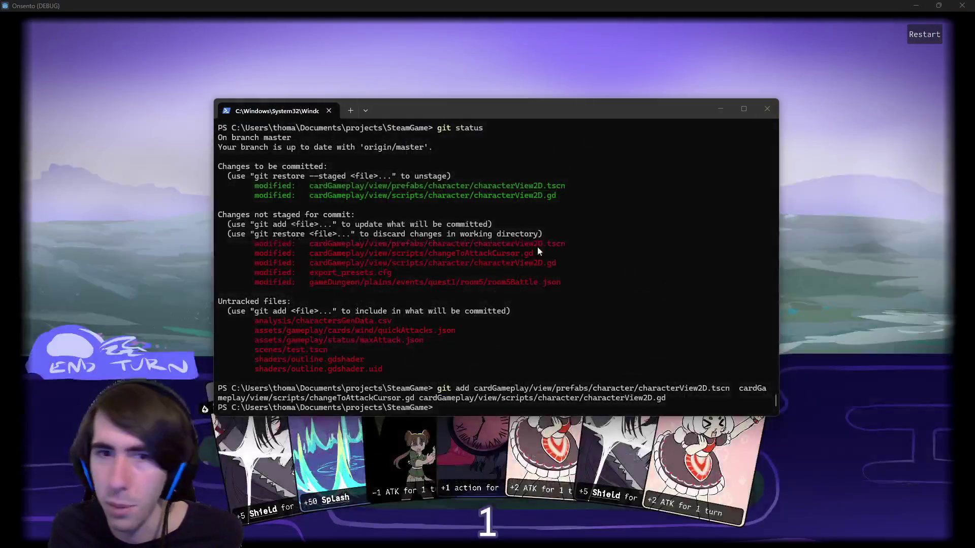
# Step: Rerun git status in the terminal to list the repository changes
pyautogui.click(453, 243)
pyautogui.write('git statu')
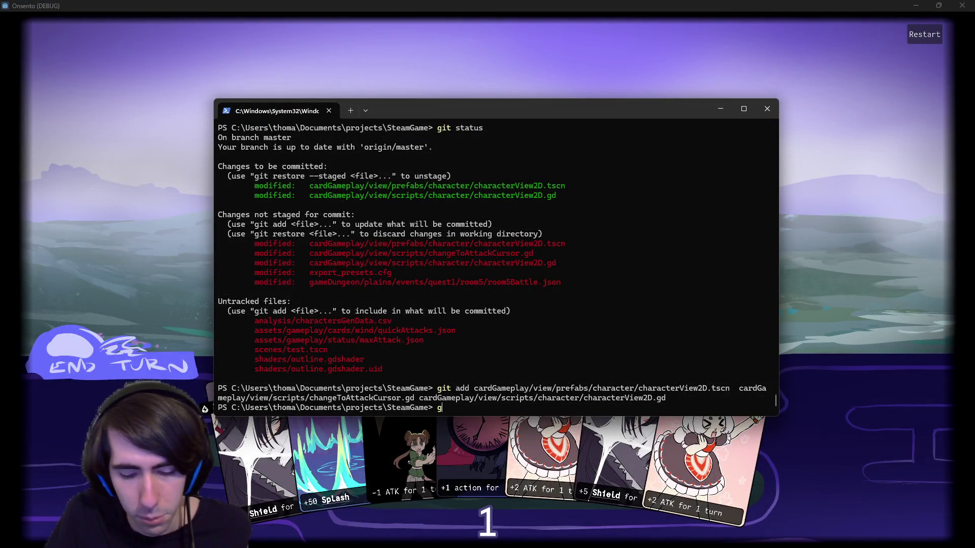
pyautogui.write('s')
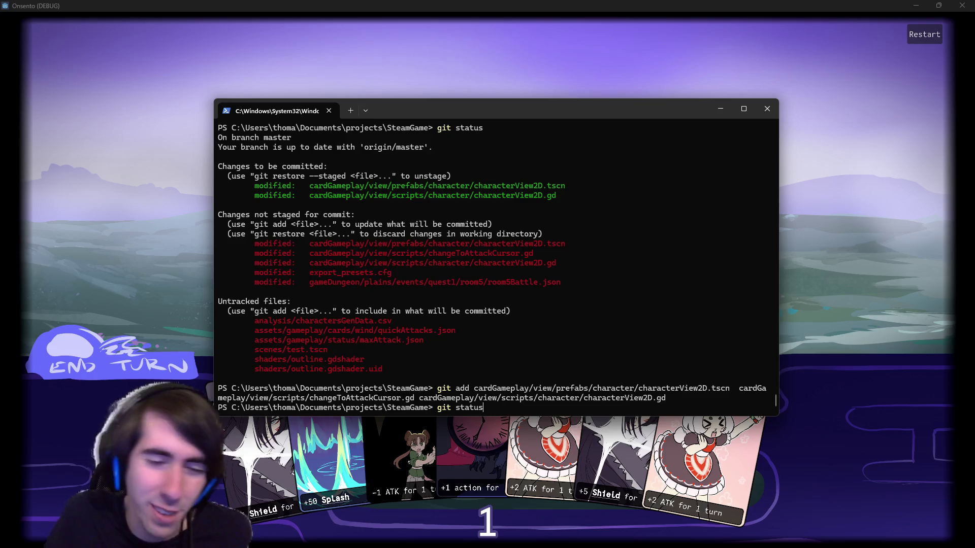
pyautogui.press('Return')
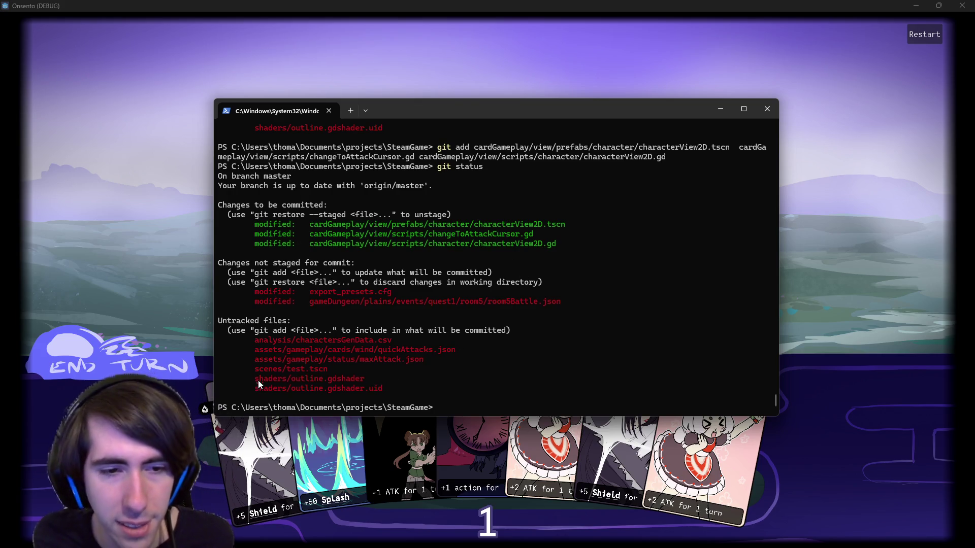
# Step: Stage the outline shader files with git add shaders/outline.gdshader*
pyautogui.moveTo(254, 379); pyautogui.dragTo(365, 378)
pyautogui.hotkey('ctrl', 'c')
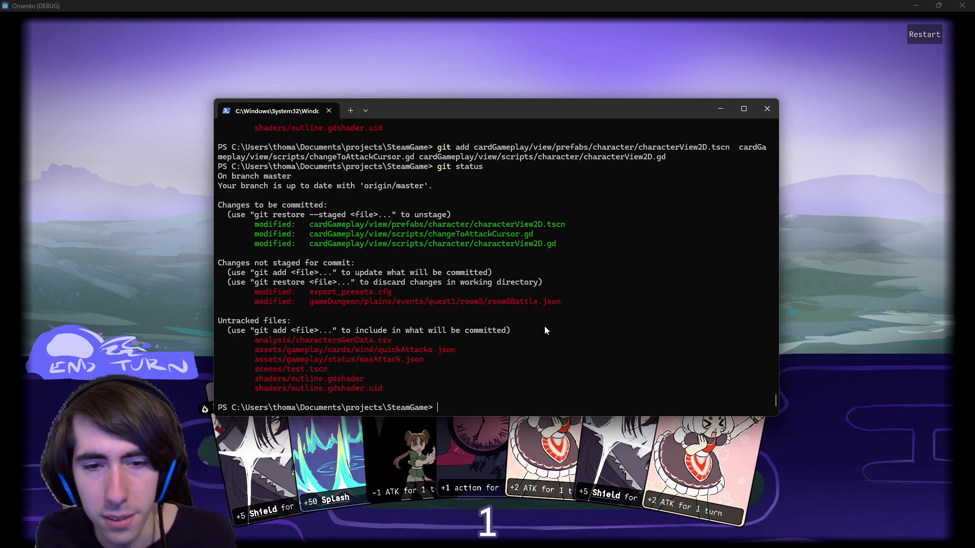
pyautogui.write('git add')
pyautogui.hotkey('ctrl', 'v')
pyautogui.write('*')
pyautogui.press('Return')
pyautogui.write('git com')
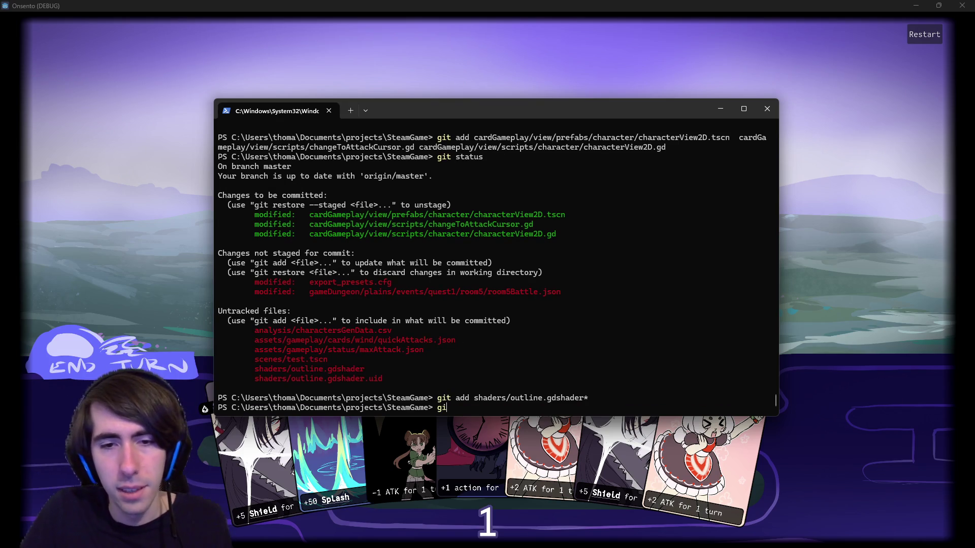
pyautogui.write('mit -m "["')
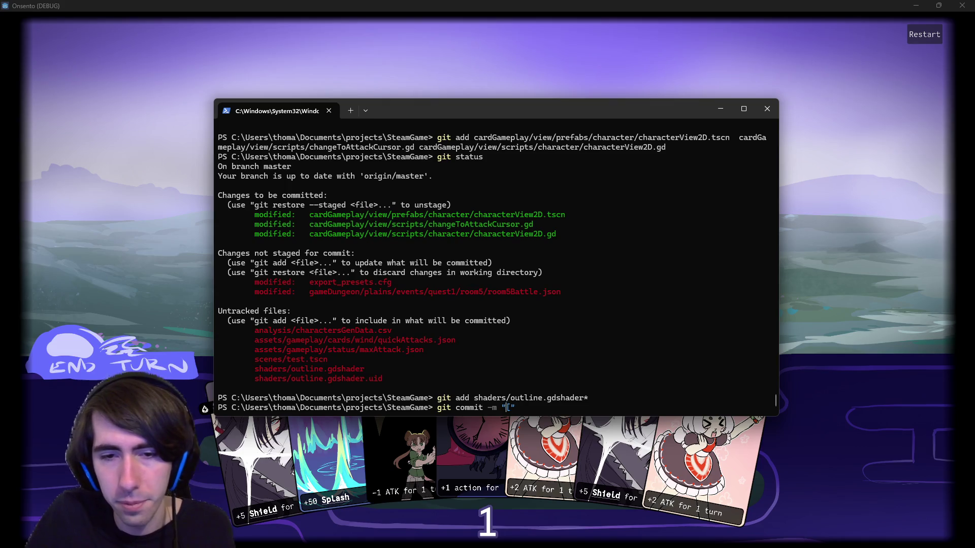
pyautogui.write('MAD-]')
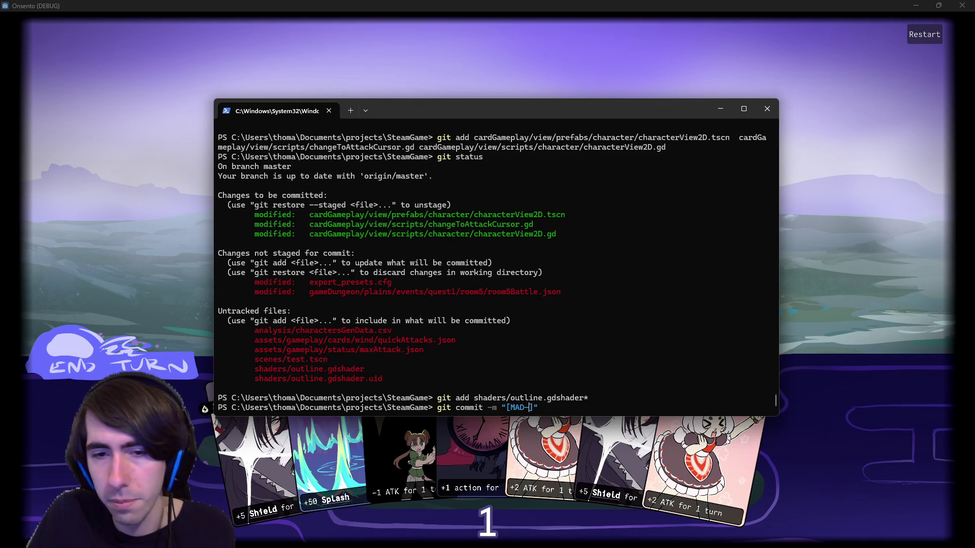
# Step: Commit with the message "[MAD-192] Outlines added to characters on hover"
pyautogui.press('Left')
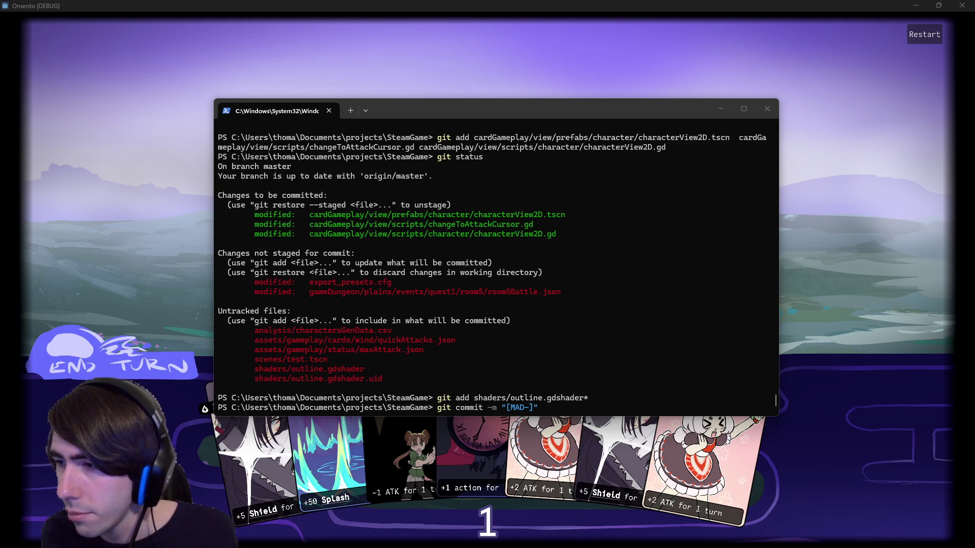
pyautogui.click(605, 345)
pyautogui.write('192')
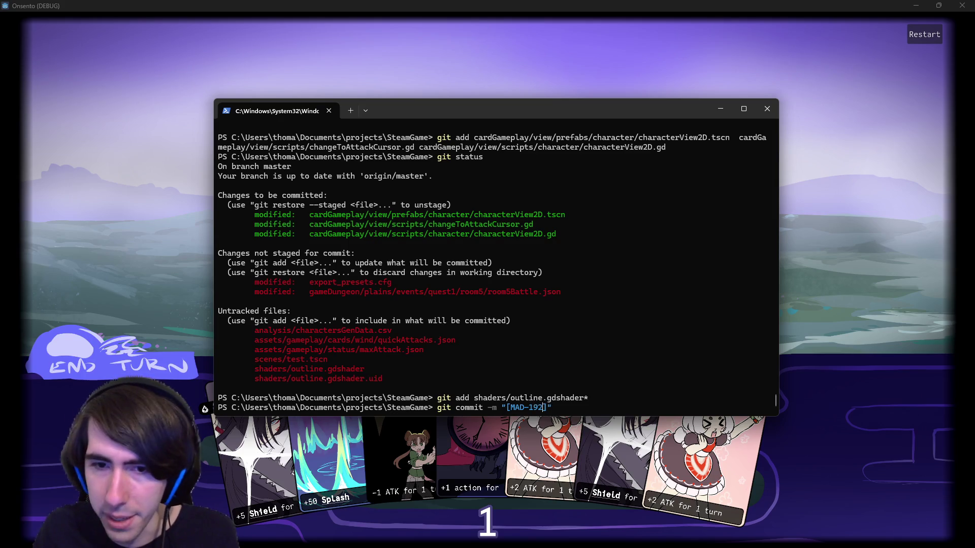
pyautogui.press('Right')
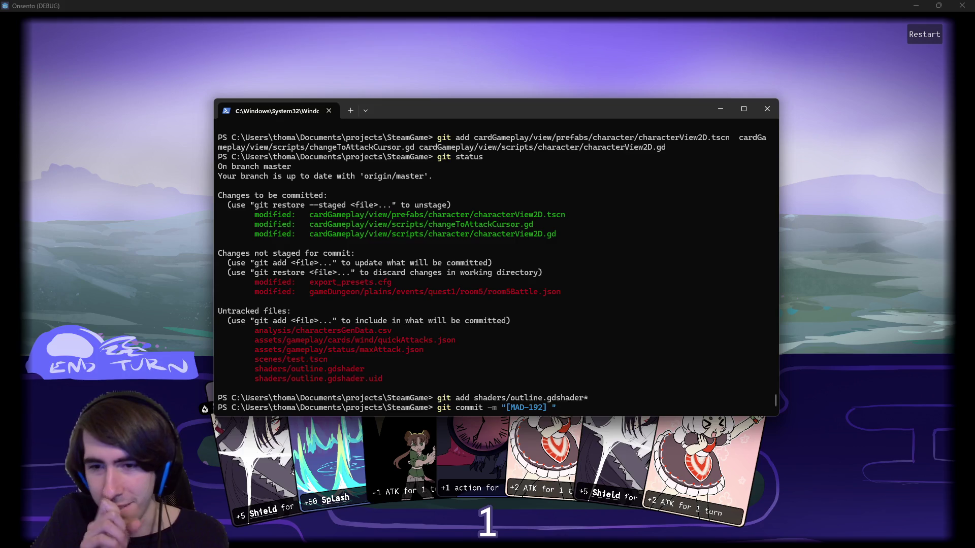
pyautogui.write('Outlines added')
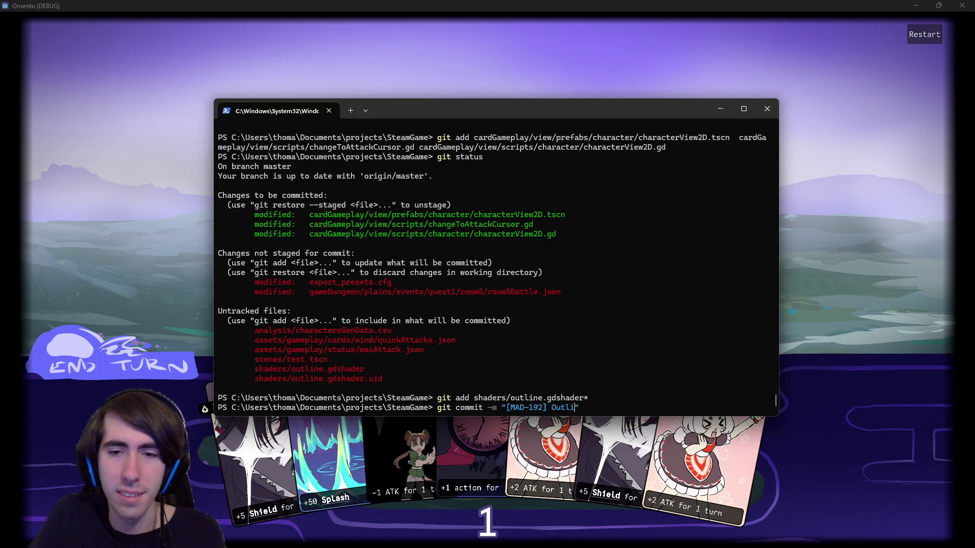
pyautogui.write(' to characetr')
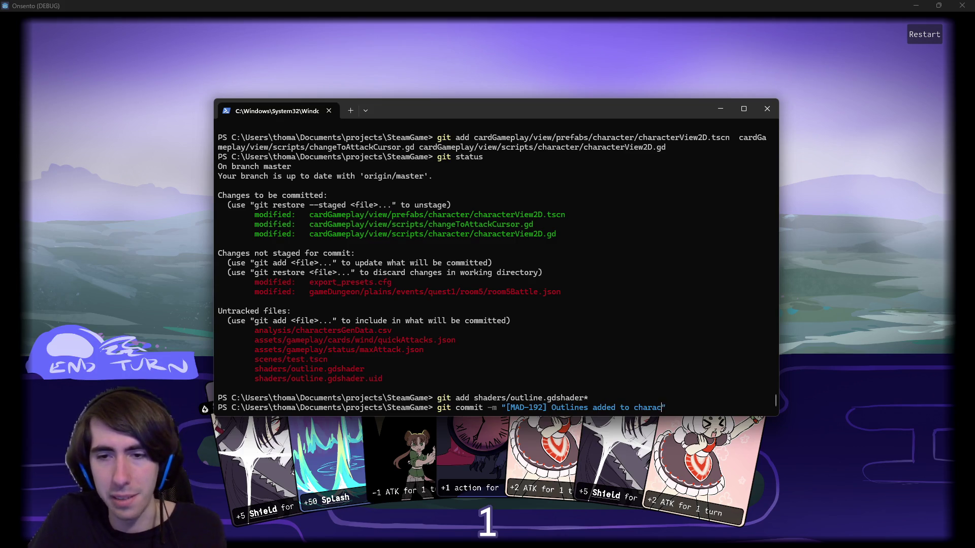
pyautogui.press('BackSpace')
pyautogui.press('BackSpace')
pyautogui.press('BackSpace')
pyautogui.write('ters on o')
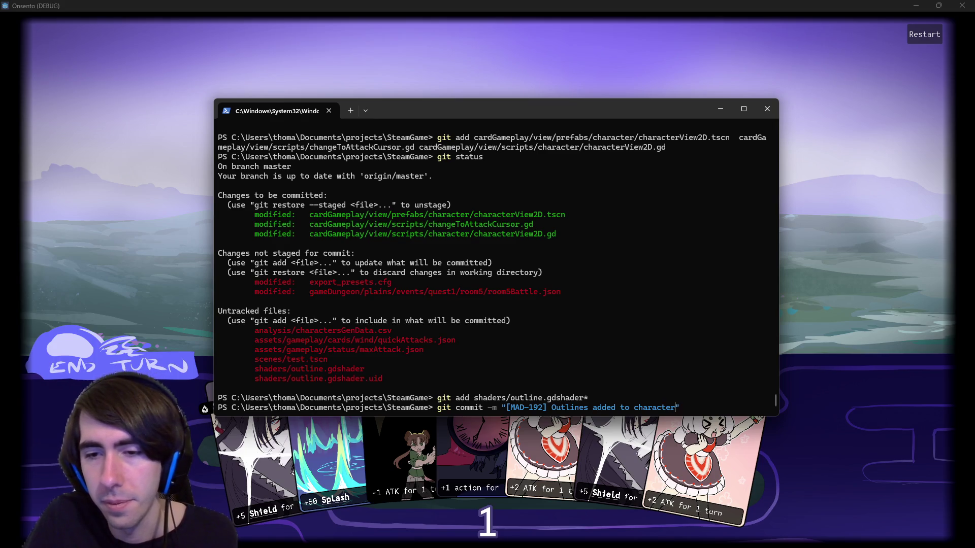
pyautogui.press('BackSpace')
pyautogui.write('hover')
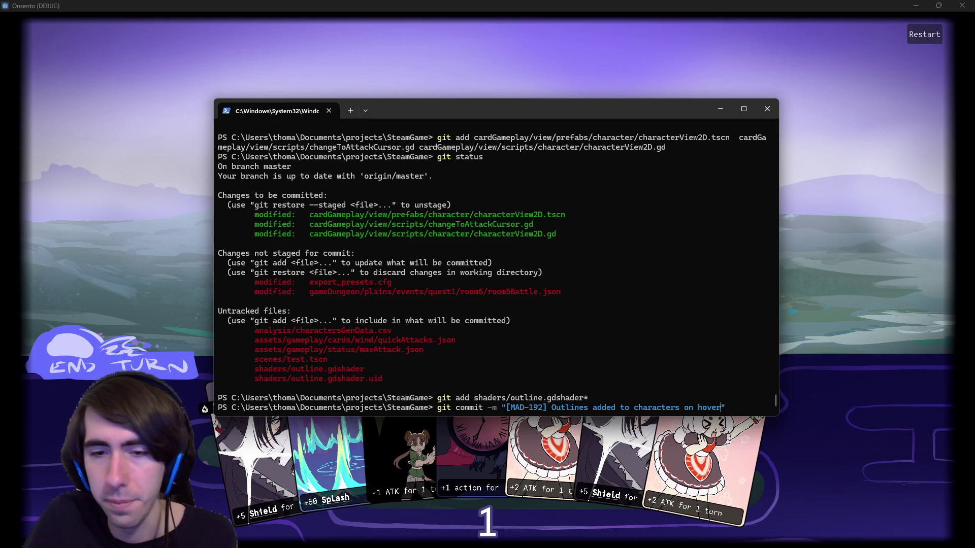
pyautogui.press('Return')
# Step: Push the commit to the remote master branch and close the game window
pyautogui.write('git push')
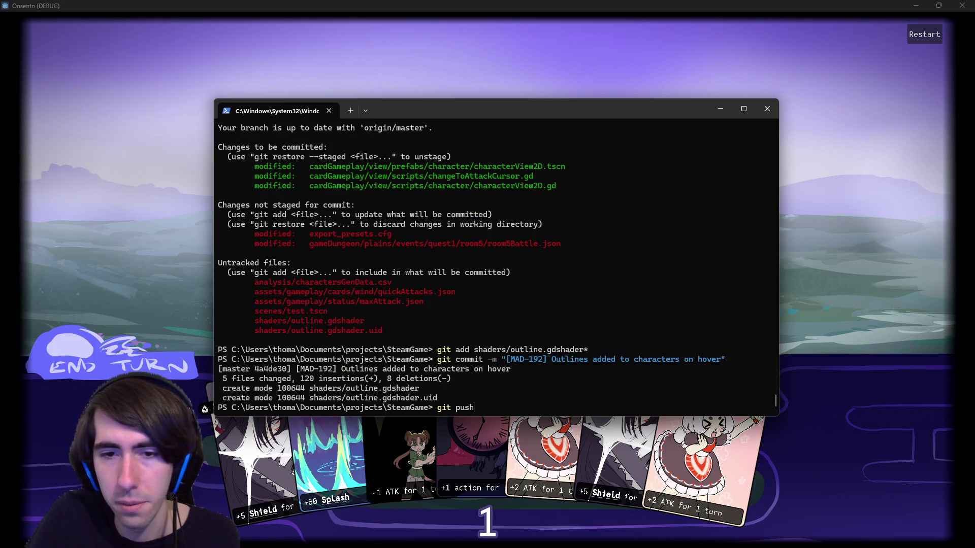
pyautogui.press('Return')
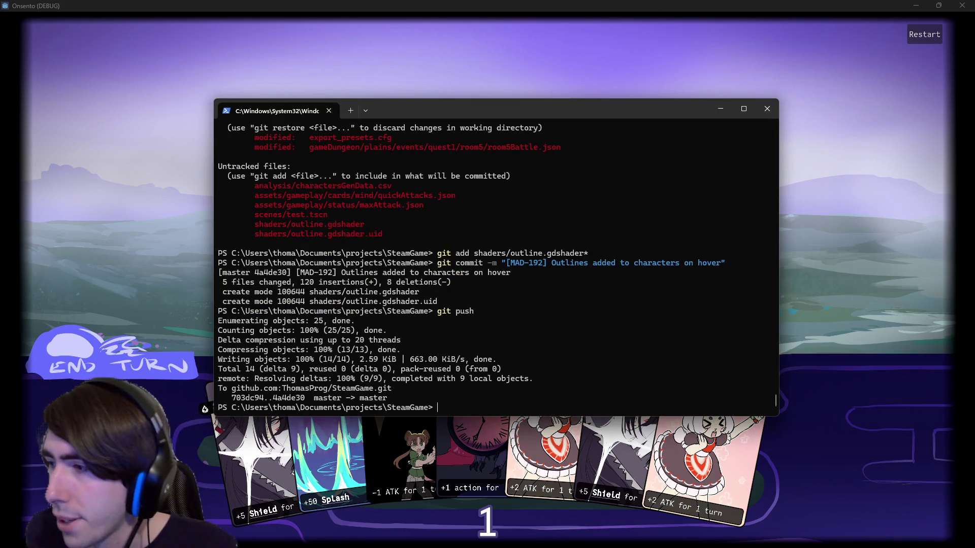
pyautogui.click(656, 97)
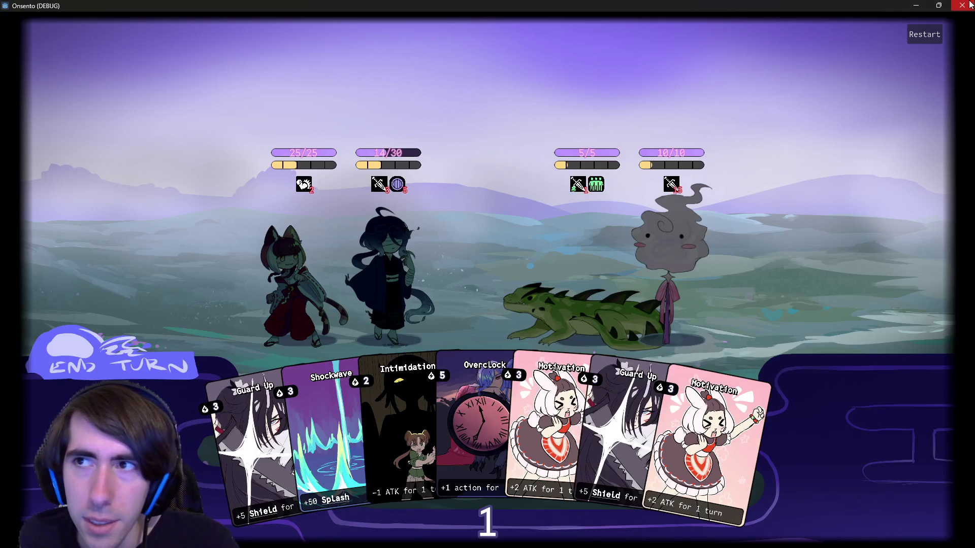
# Step: Close the game and open the characterView2D scene in the Godot editor
pyautogui.click(962, 5)
pyautogui.click(196, 355)
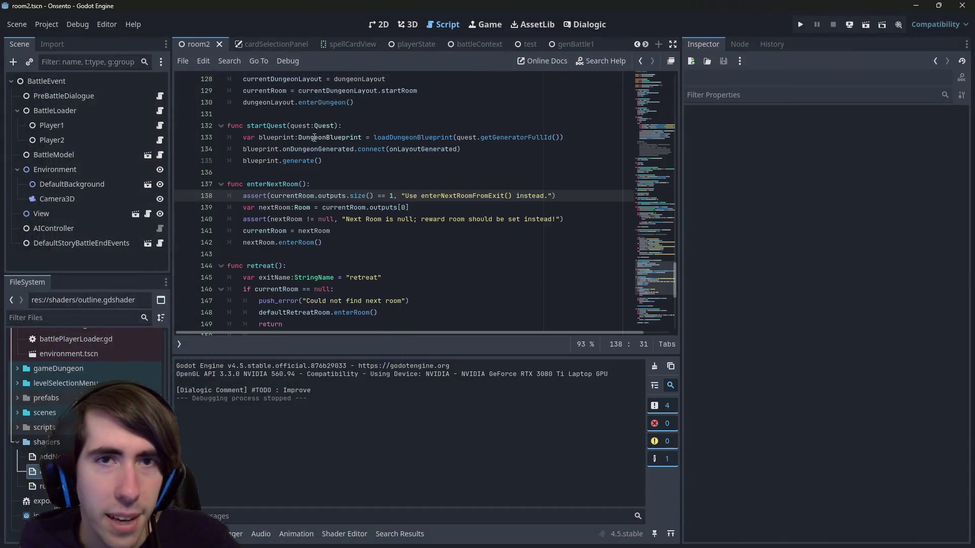
pyautogui.click(360, 169)
pyautogui.hotkey('ctrl', 'shift', 'o')
pyautogui.write('characterView2D')
pyautogui.press('Return')
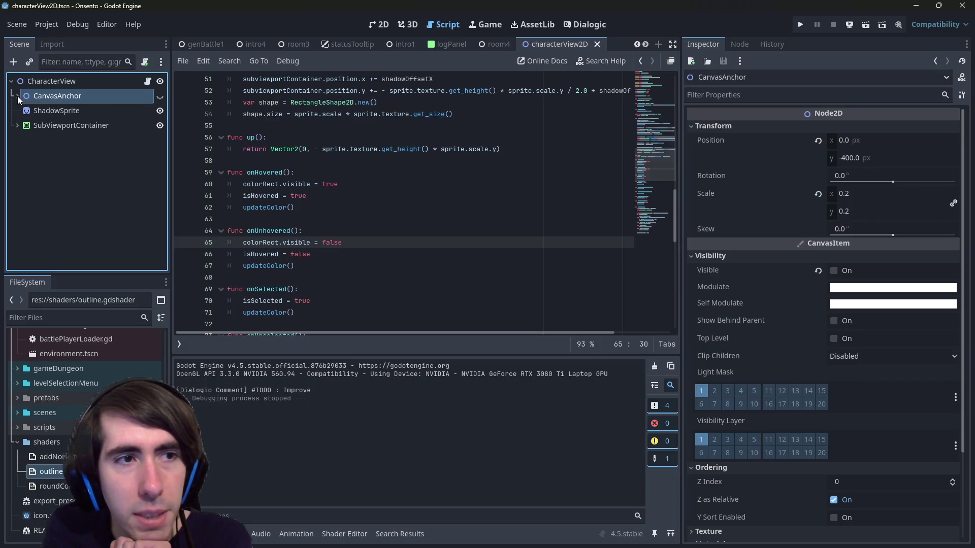
# Step: Quick-open battleSlotView.gd in the script editor via a 'battleslot' search
pyautogui.click(453, 221)
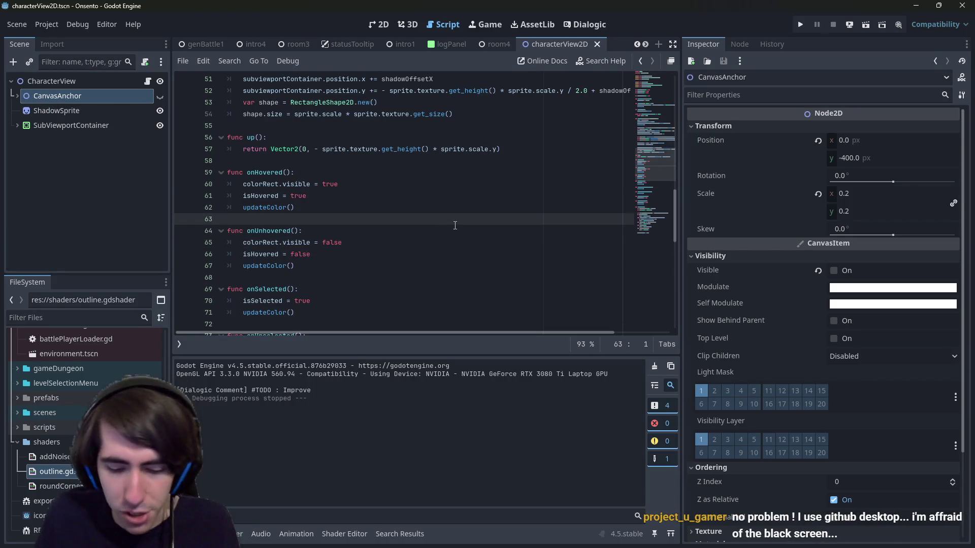
pyautogui.hotkey('alt', 'shift', 'o')
pyautogui.write('s')
pyautogui.press('BackSpace')
pyautogui.write('battle')
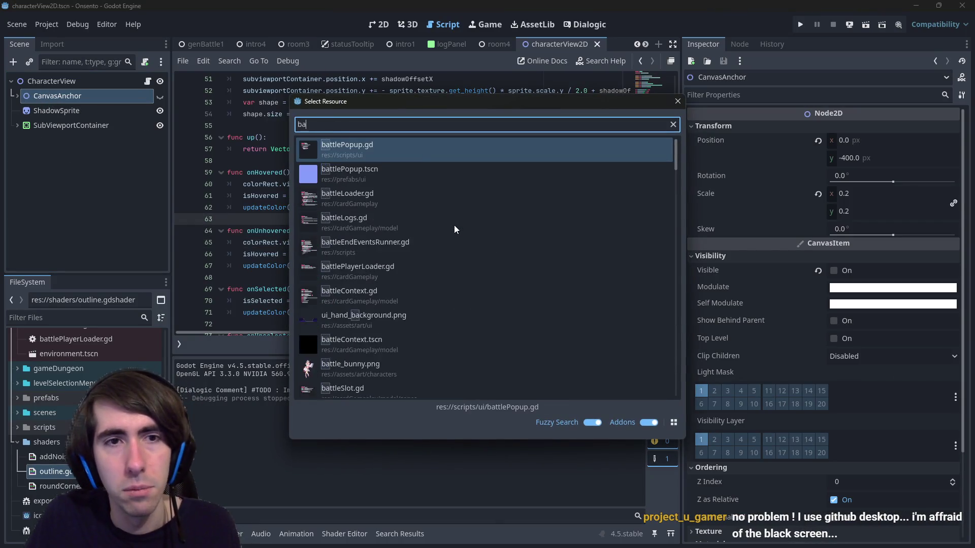
pyautogui.write('slot')
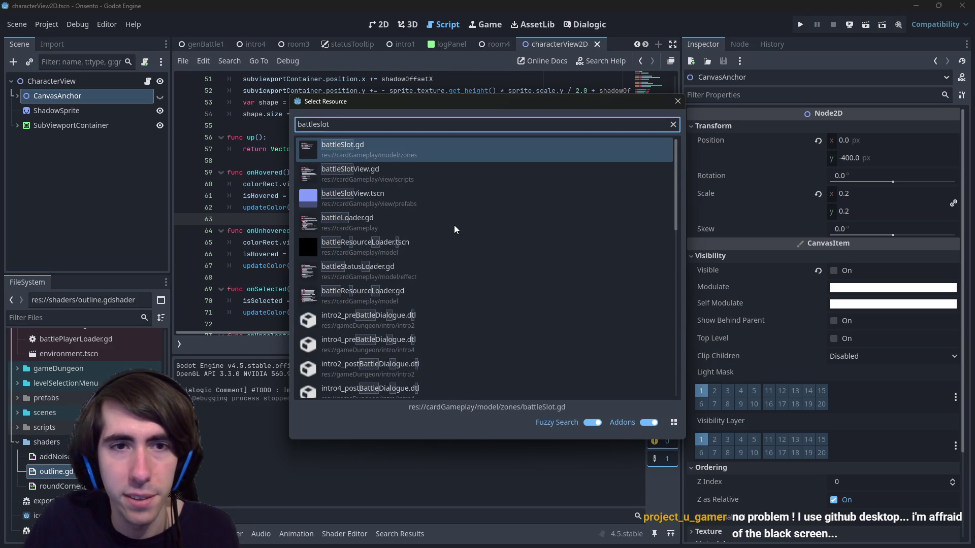
pyautogui.press('Down')
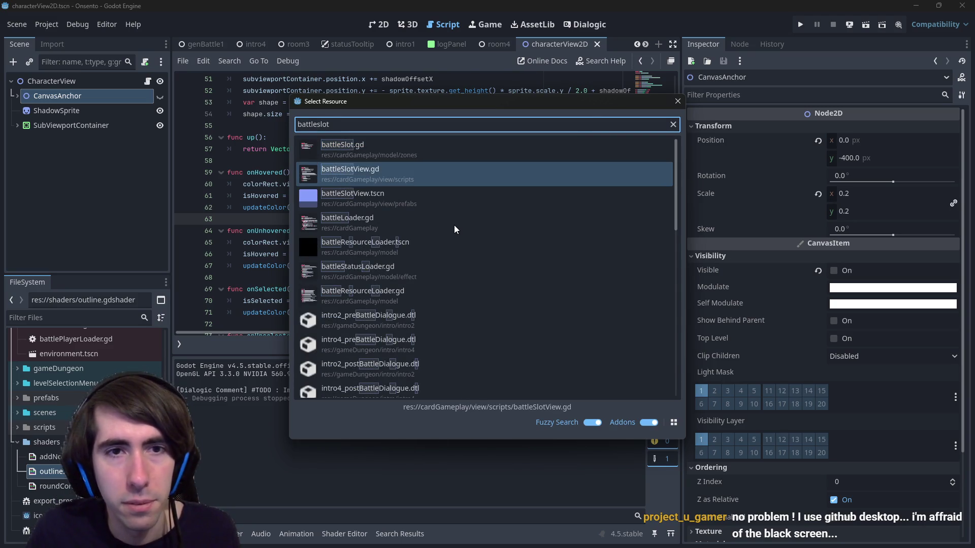
pyautogui.press('Return')
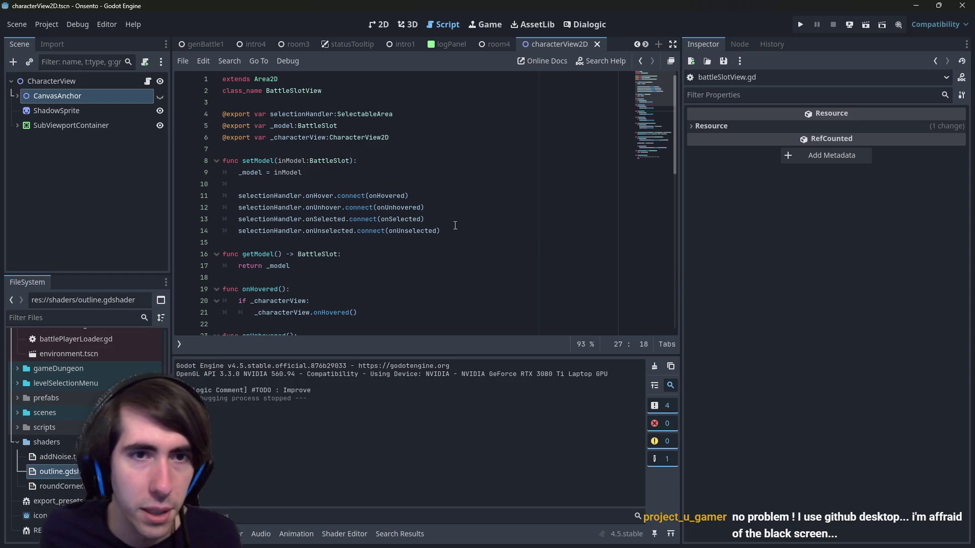
# Step: Switch to the 2D view and quick-open the battleSlotView.tscn scene
pyautogui.click(378, 25)
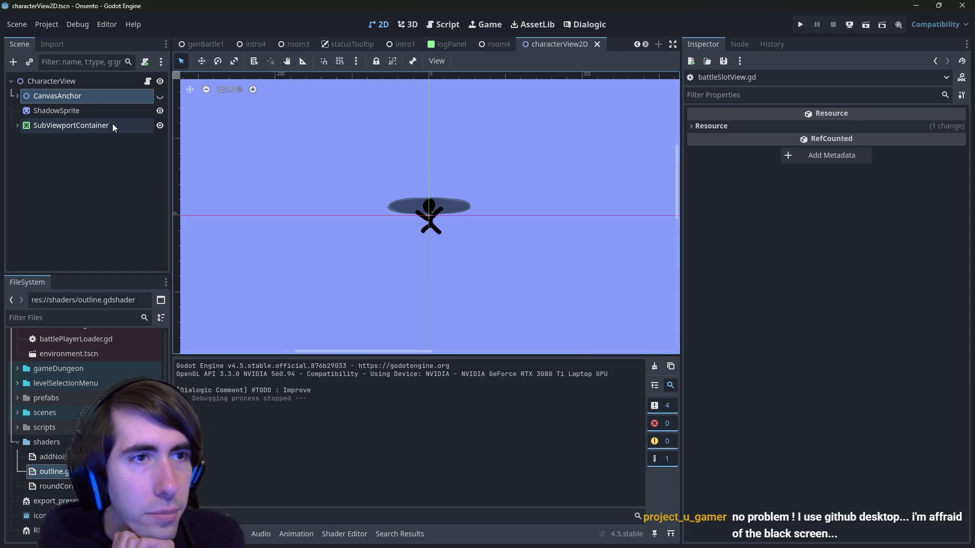
pyautogui.hotkey('shift', 'alt', 'o')
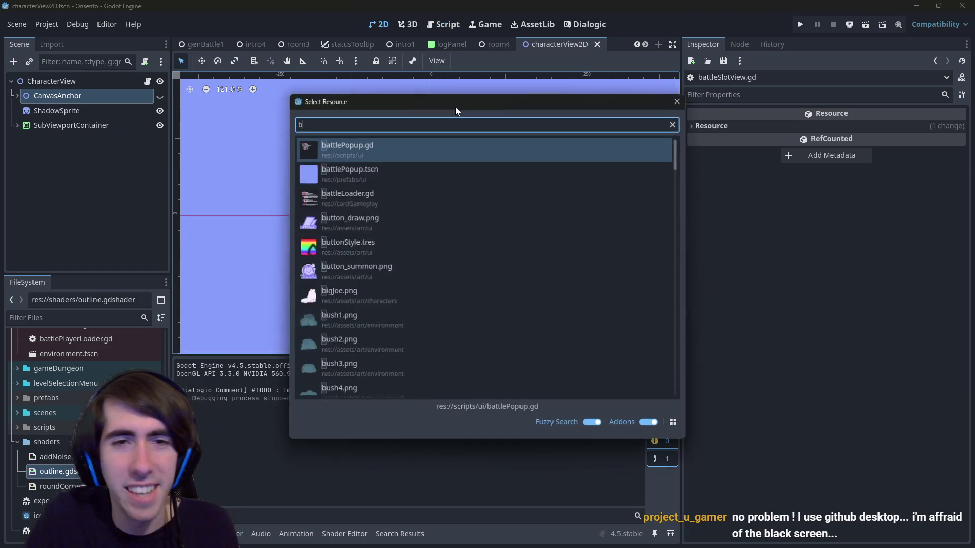
pyautogui.write('batlt')
pyautogui.press('BackSpace')
pyautogui.press('BackSpace')
pyautogui.write('tleslotview')
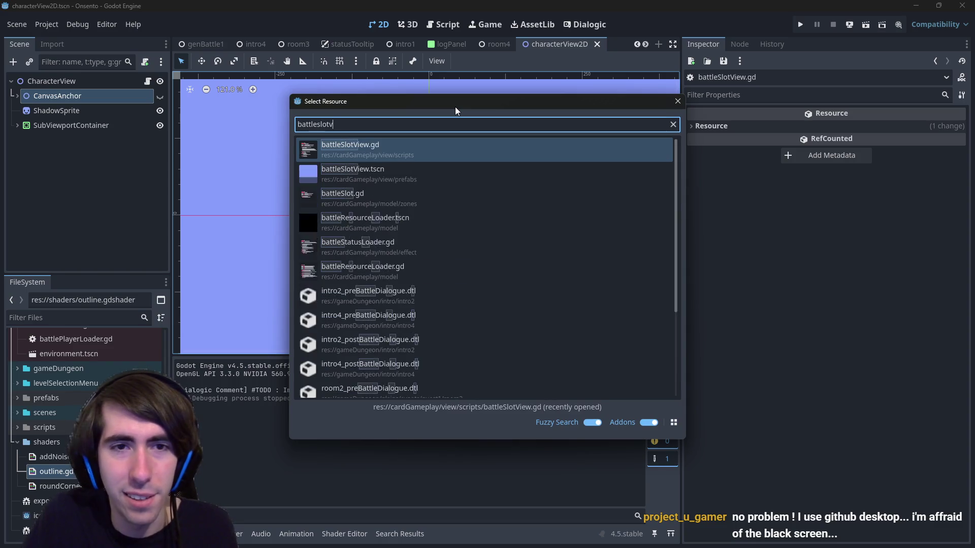
pyautogui.press('Down')
pyautogui.press('Return')
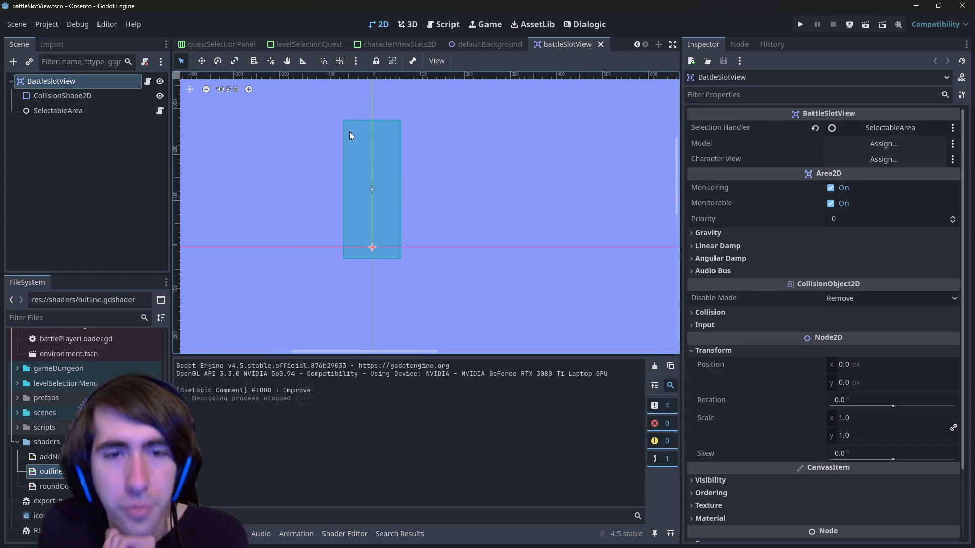
# Step: Frame the CollisionShape2D rectangle in the view and open the battleSlotView script
pyautogui.click(390, 160)
pyautogui.press('f')
pyautogui.scroll(1, 470, 281)
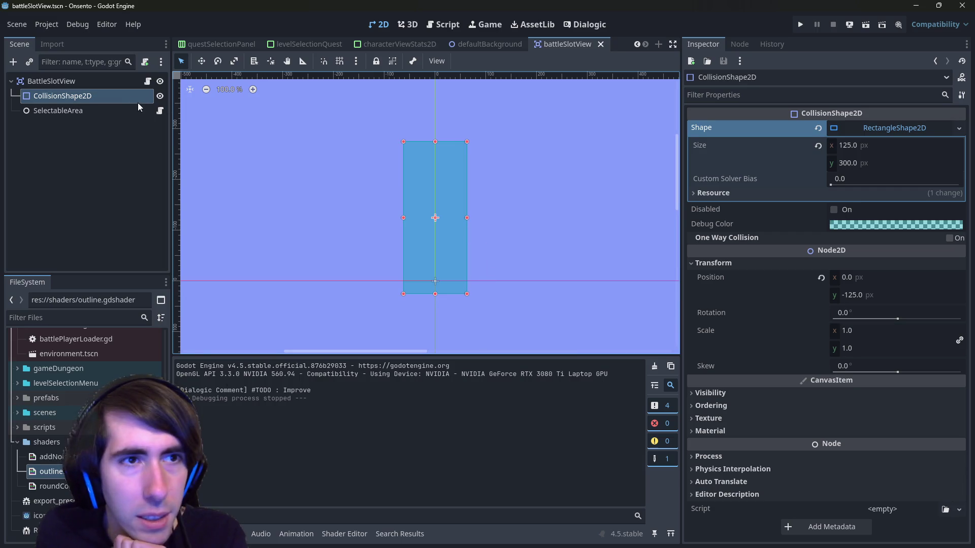
pyautogui.click(148, 82)
# Step: Read through the setValidTarget and setCharacterView functions, leaving the caret on line 44
pyautogui.scroll(-1, 335, 205)
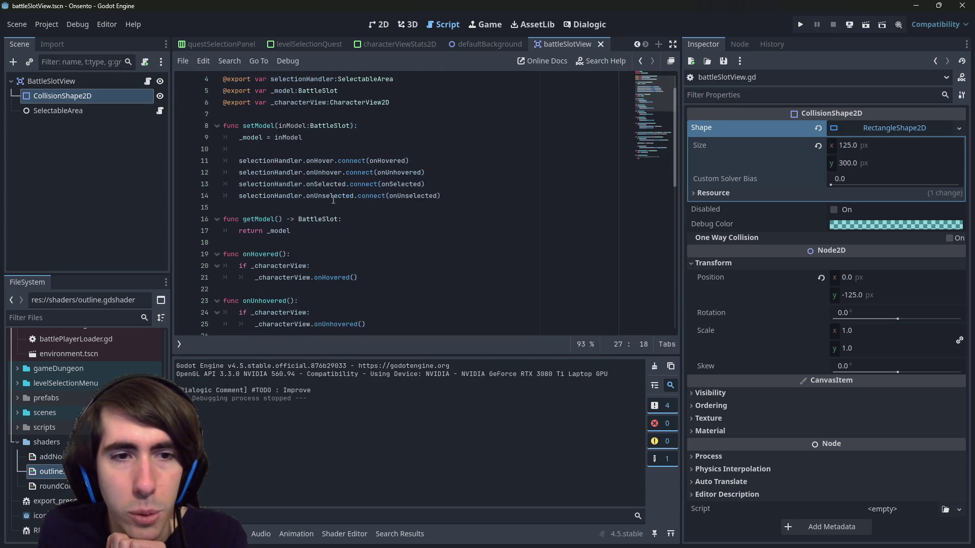
pyautogui.scroll(-1, 287, 206)
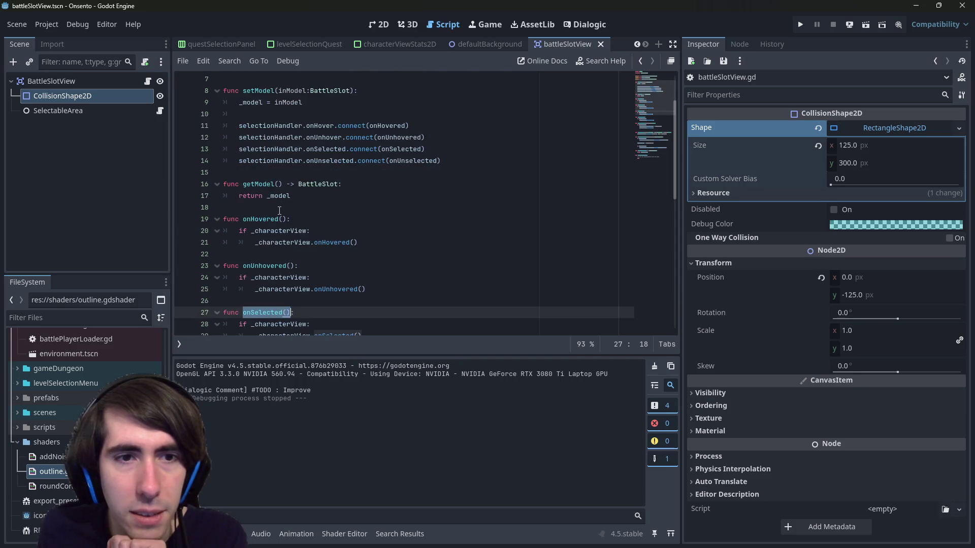
pyautogui.scroll(-6, 321, 208)
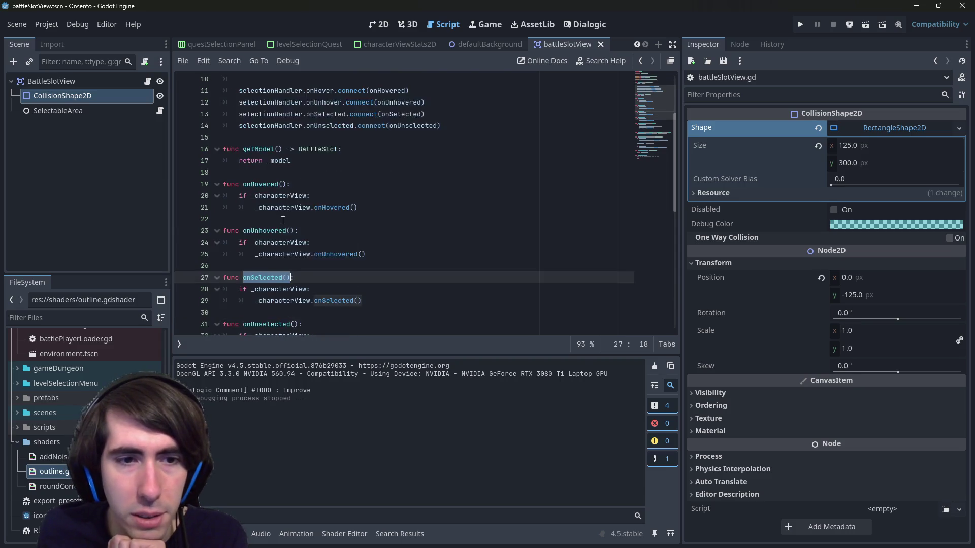
pyautogui.scroll(-1, 279, 227)
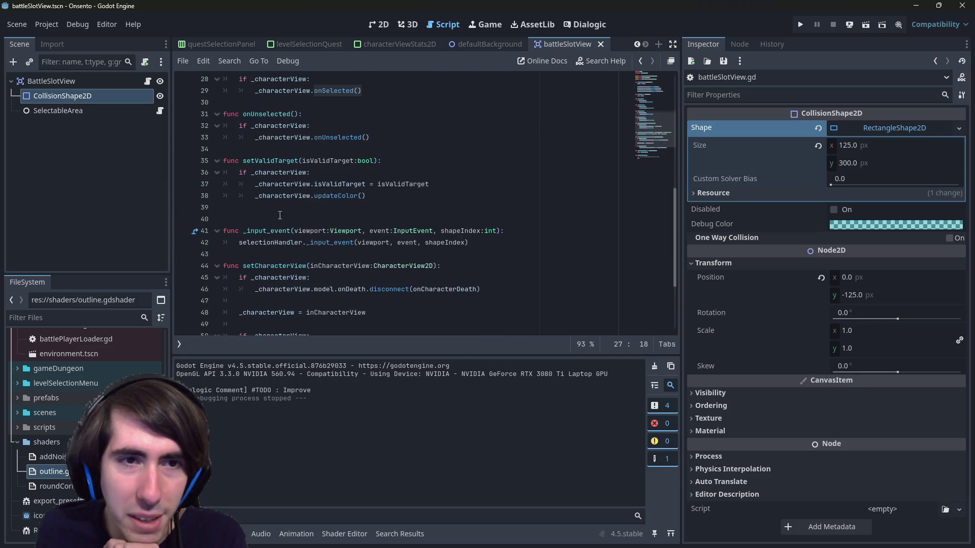
pyautogui.doubleClick(283, 162)
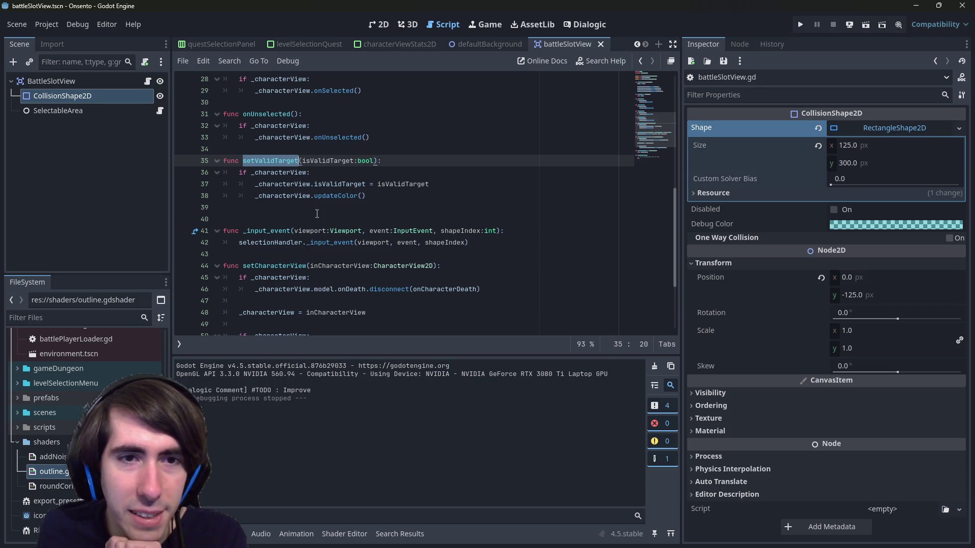
pyautogui.scroll(-1, 312, 219)
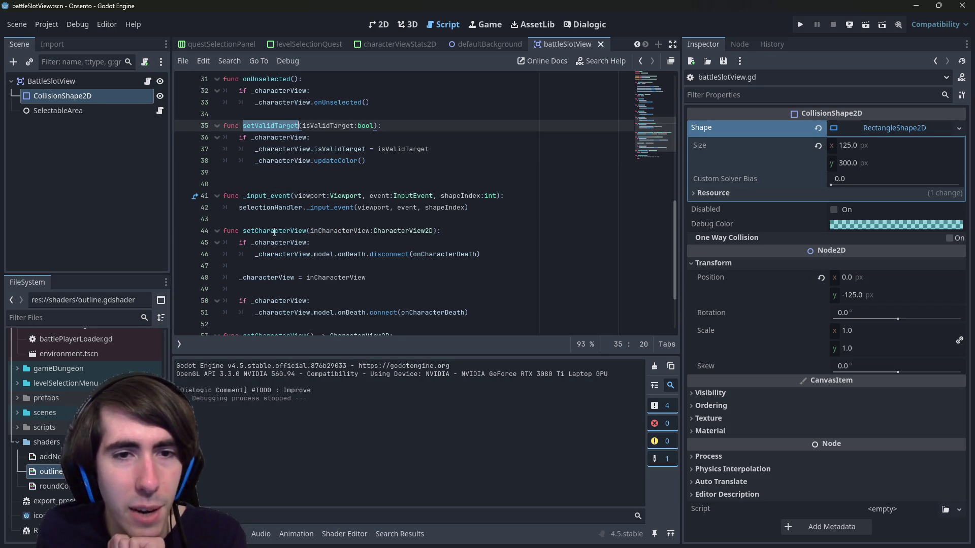
pyautogui.doubleClick(274, 231)
pyautogui.scroll(-3, 273, 231)
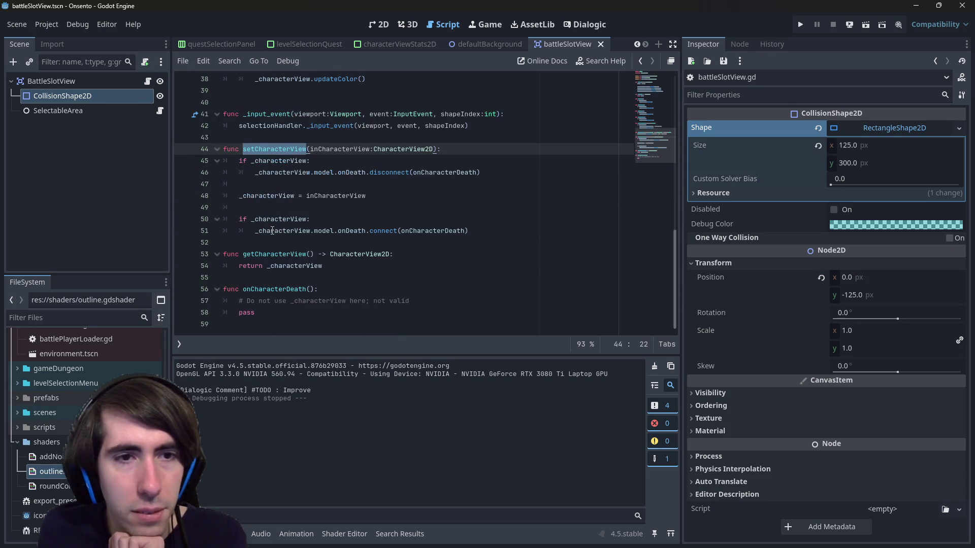
pyautogui.scroll(1, 272, 230)
pyautogui.click(457, 184)
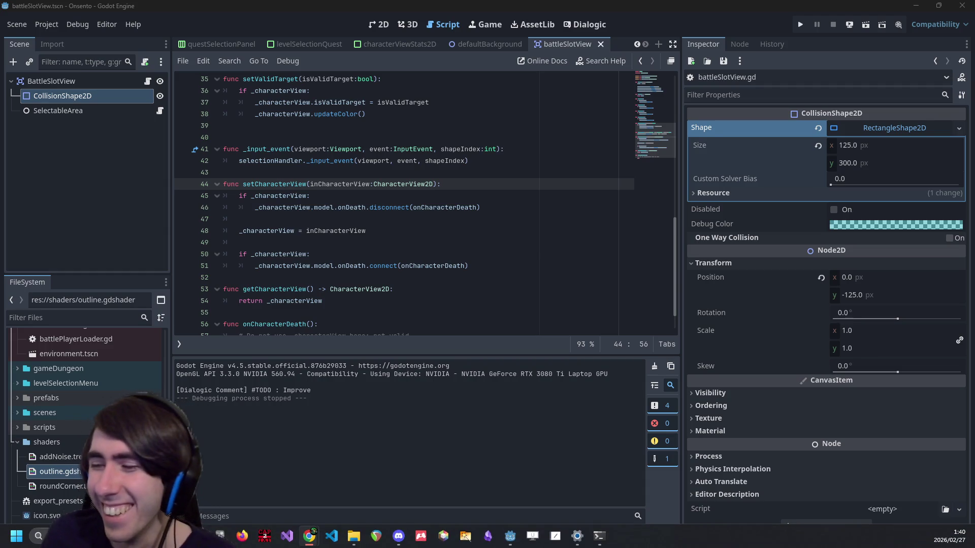
pyautogui.hotkey('alt', 'Tab')
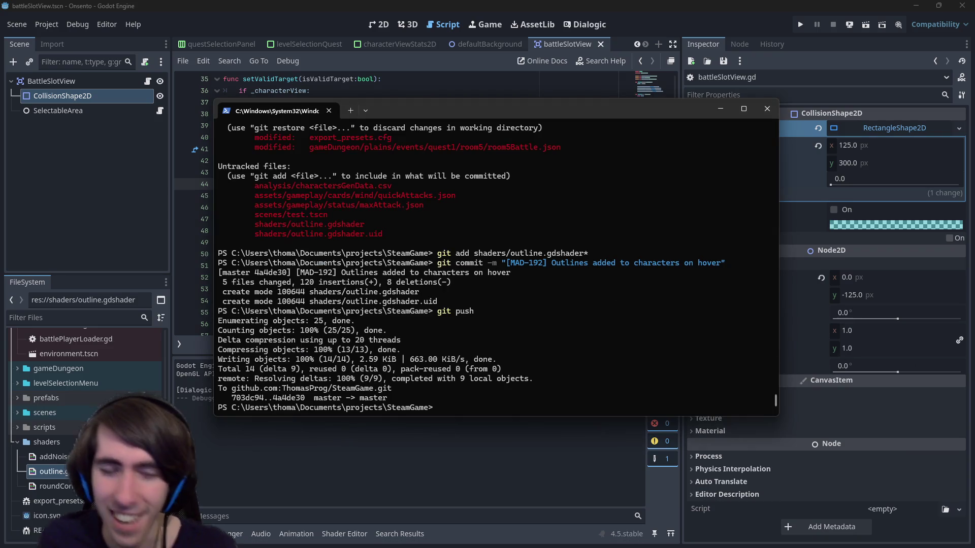
pyautogui.write('git commit -m "')
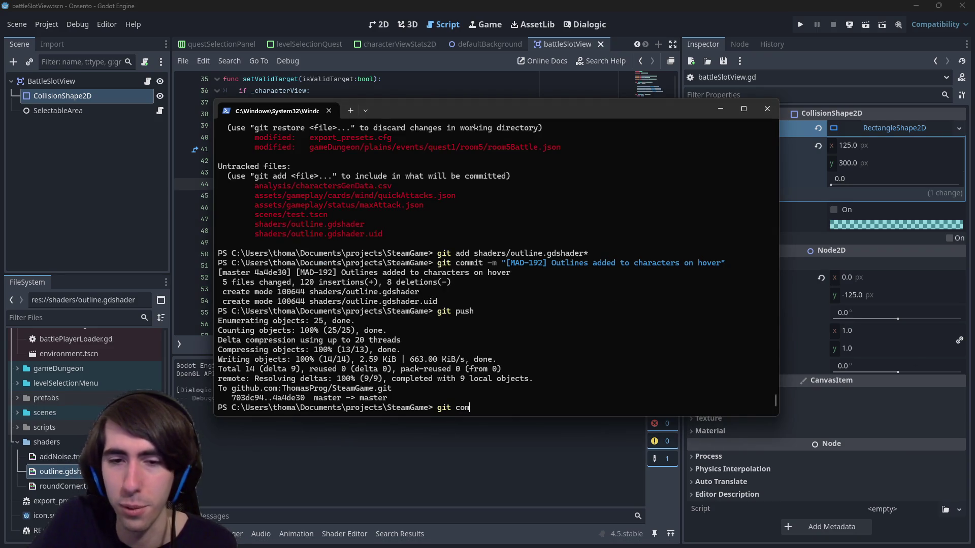
pyautogui.press('BackSpace')
pyautogui.press('BackSpace')
pyautogui.press('BackSpace')
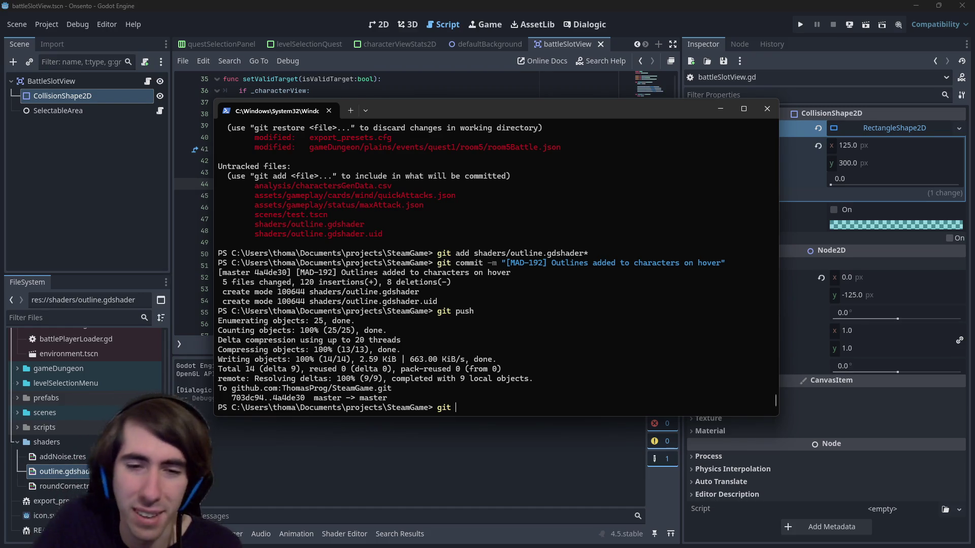
pyautogui.write('push --force')
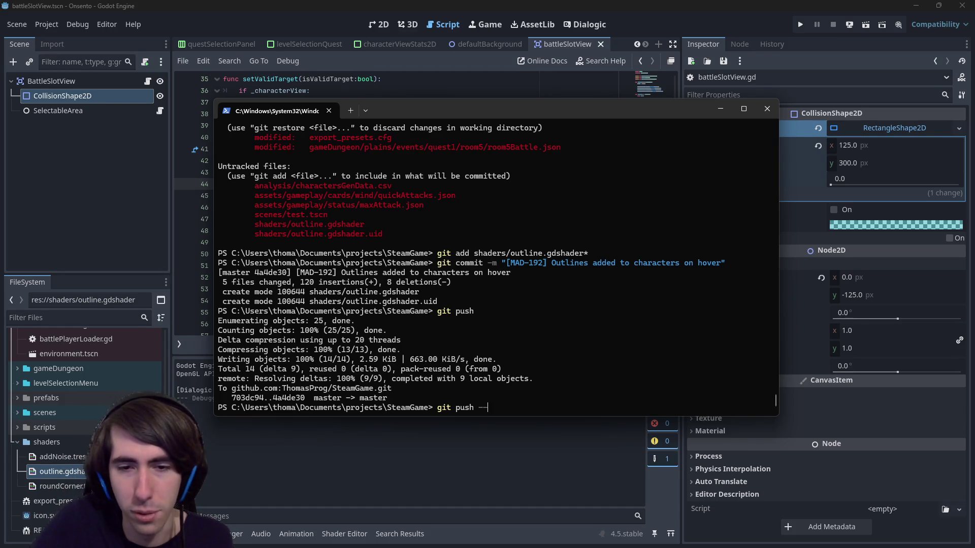
pyautogui.write('-with-lease')
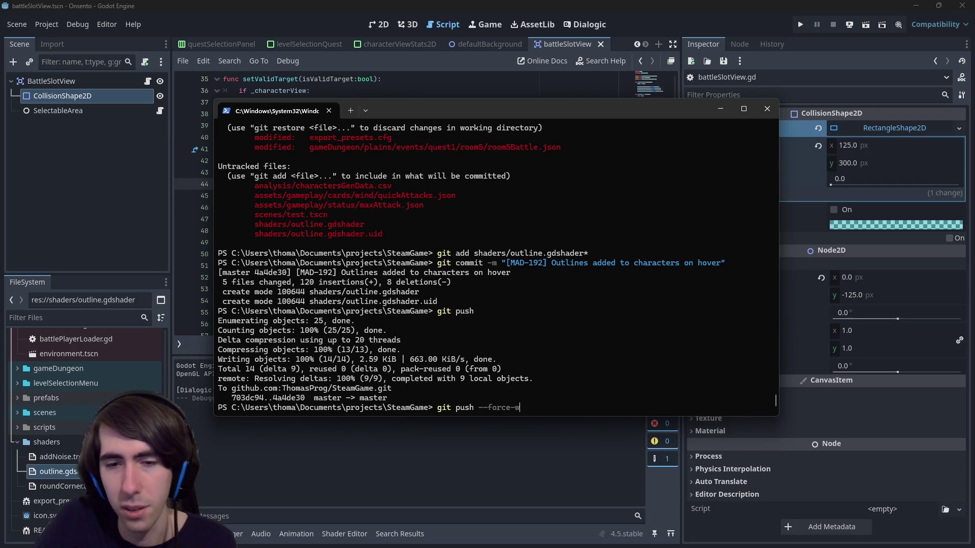
pyautogui.hotkey('ctrl', 'BackSpace')
pyautogui.hotkey('ctrl', 'BackSpace')
pyautogui.hotkey('ctrl', 'BackSpace')
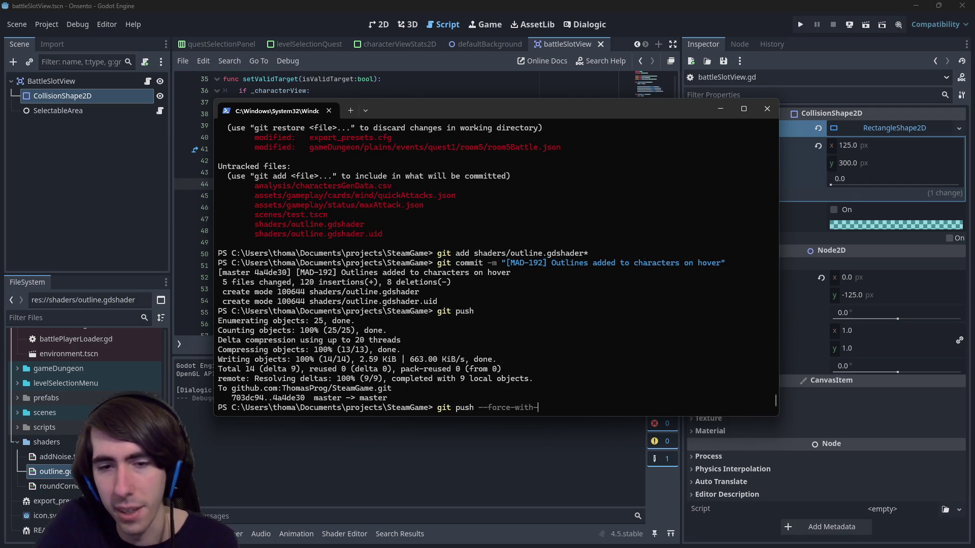
pyautogui.hotkey('ctrl', 'BackSpace')
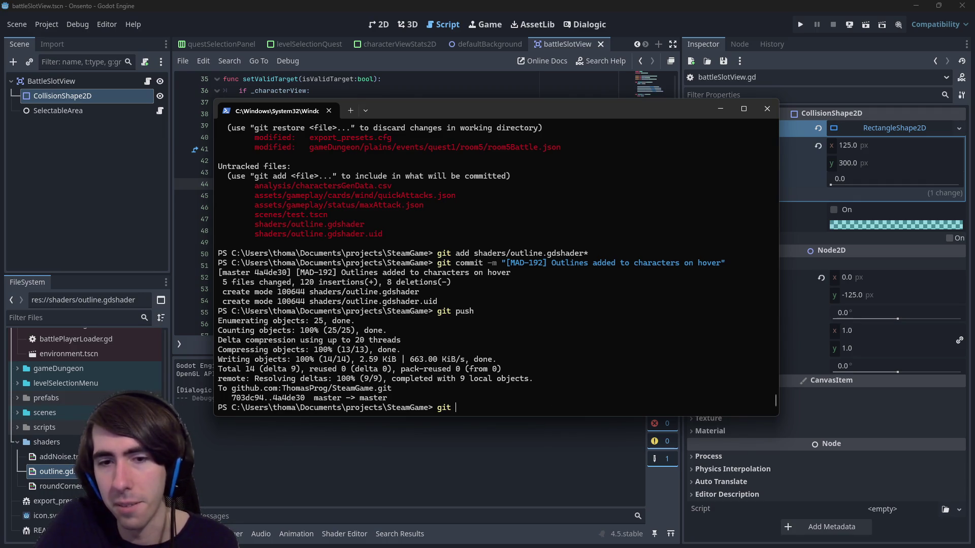
pyautogui.write('checkout -b r')
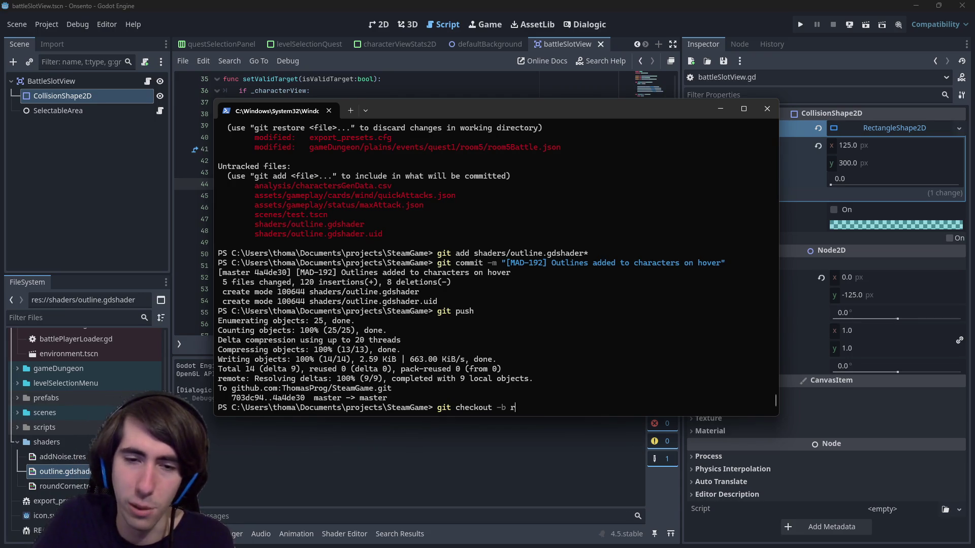
pyautogui.hotkey('ctrl', 'BackSpace')
pyautogui.hotkey('ctrl', 'BackSpace')
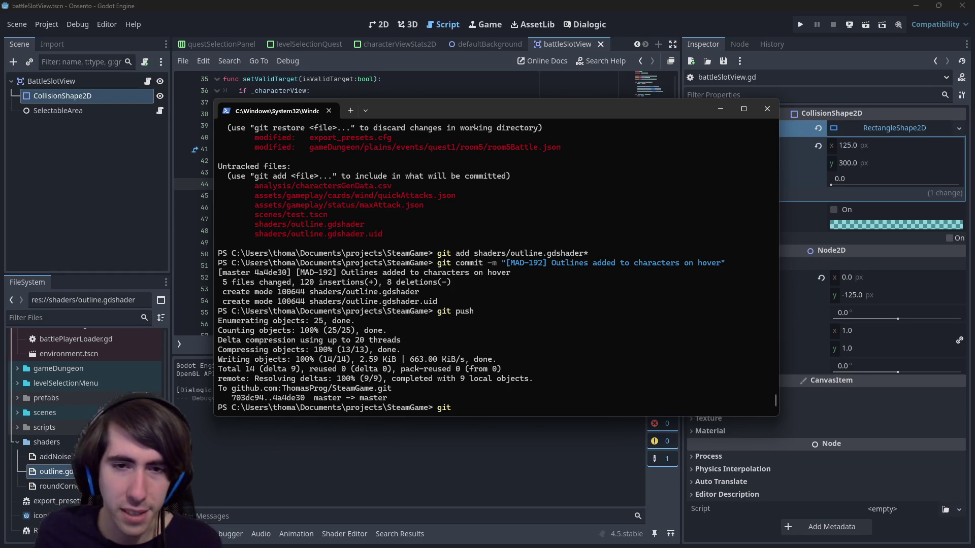
pyautogui.press('BackSpace')
pyautogui.press('BackSpace')
pyautogui.press('BackSpace')
pyautogui.click(425, 6)
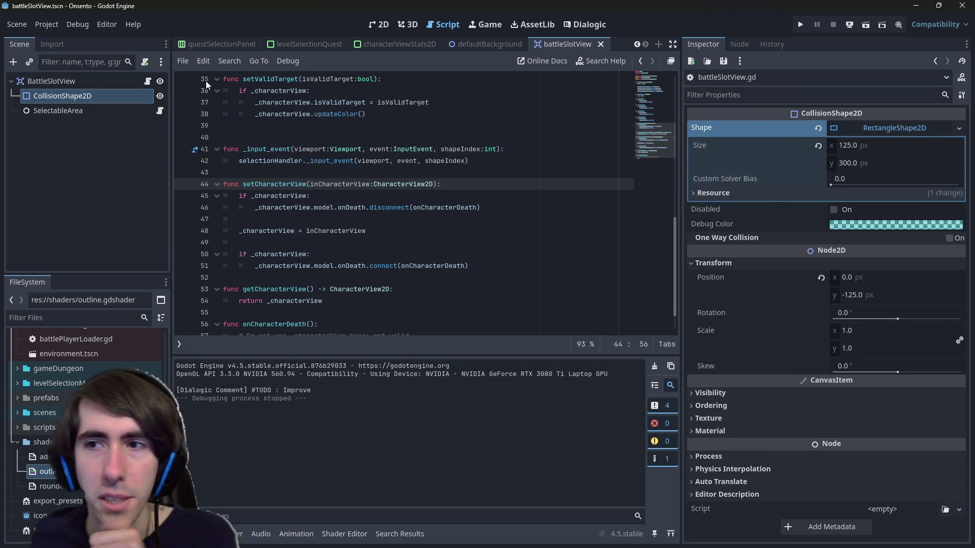
pyautogui.scroll(2, 374, 190)
pyautogui.scroll(10, 374, 190)
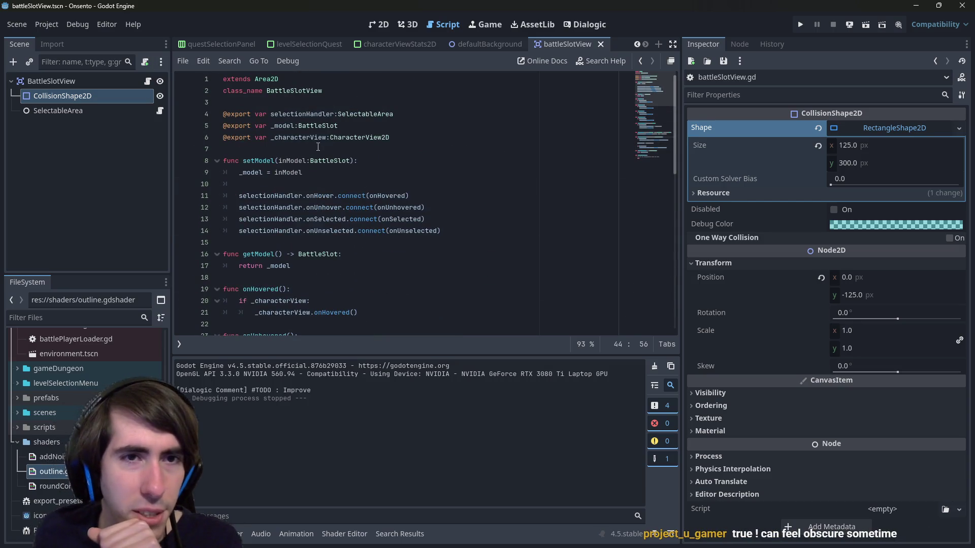
pyautogui.click(144, 110)
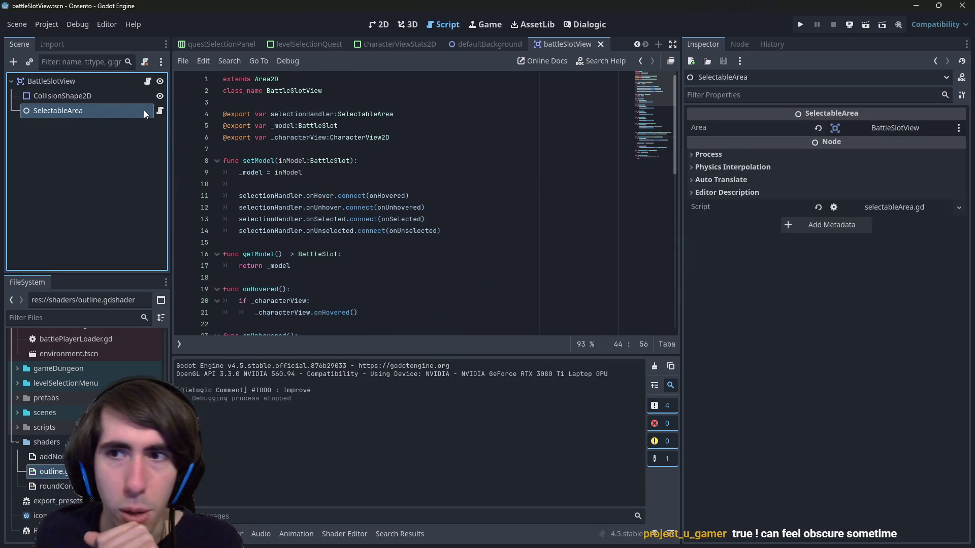
# Step: Highlight selectionHandler uses and move to the if _characterView line in setCharacterView
pyautogui.doubleClick(299, 115)
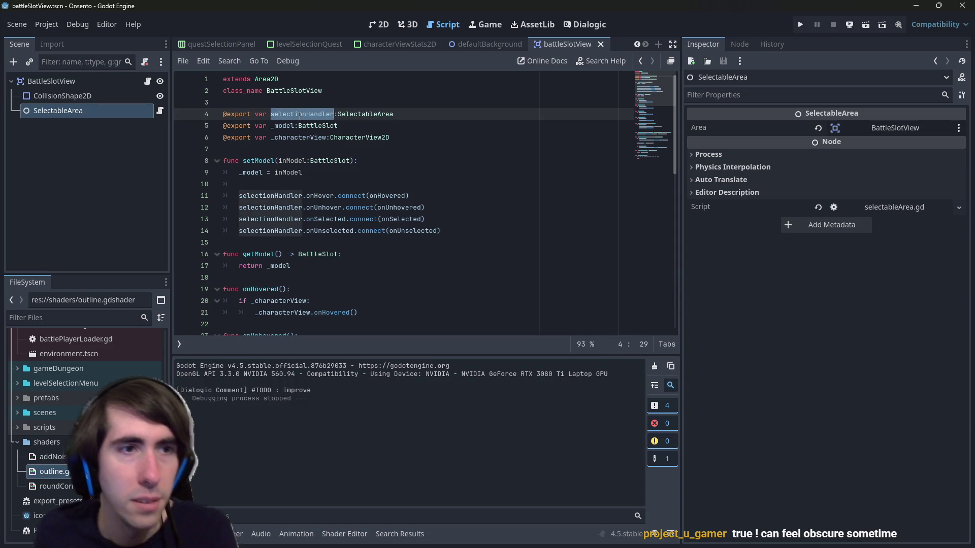
pyautogui.scroll(-4, 337, 212)
pyautogui.scroll(-5, 337, 212)
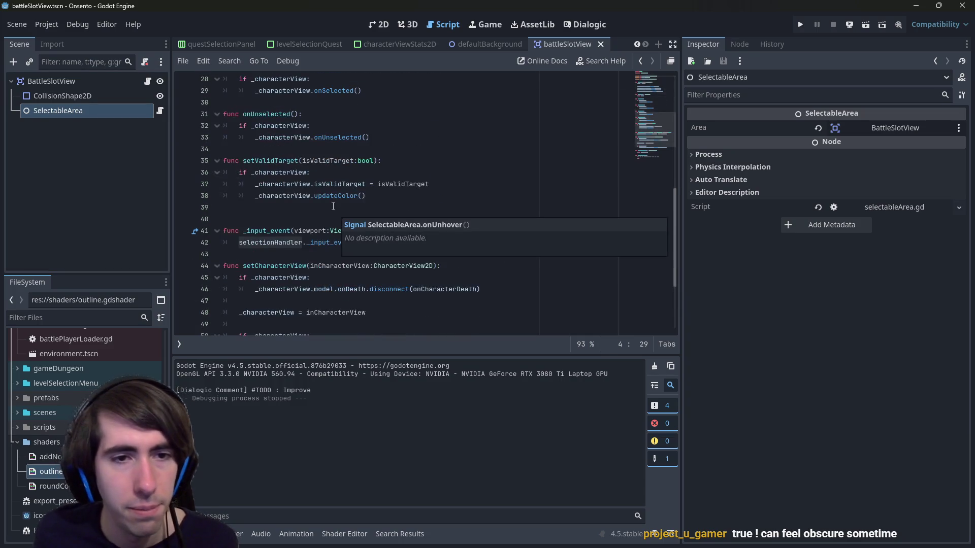
pyautogui.scroll(-3, 333, 205)
pyautogui.click(465, 161)
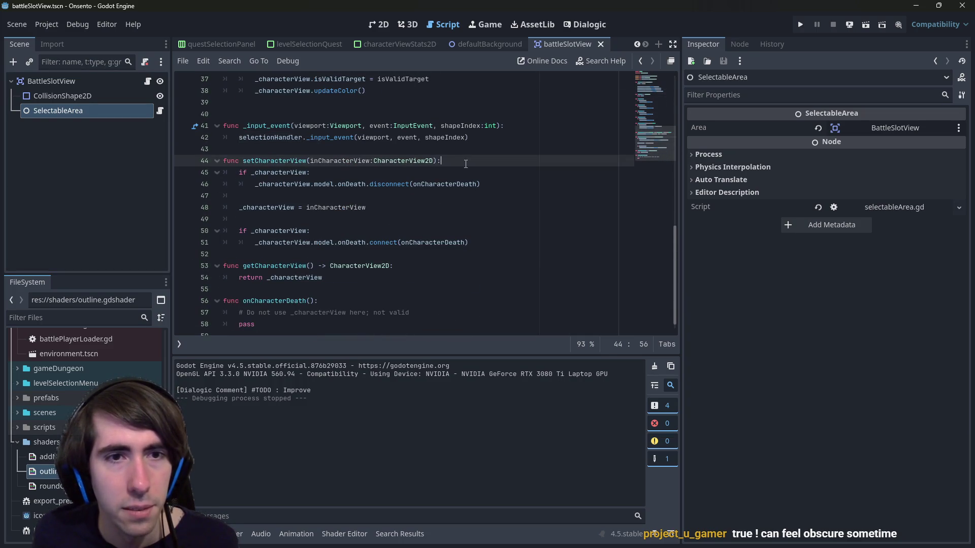
pyautogui.press('Return')
pyautogui.press('BackSpace')
pyautogui.press('BackSpace')
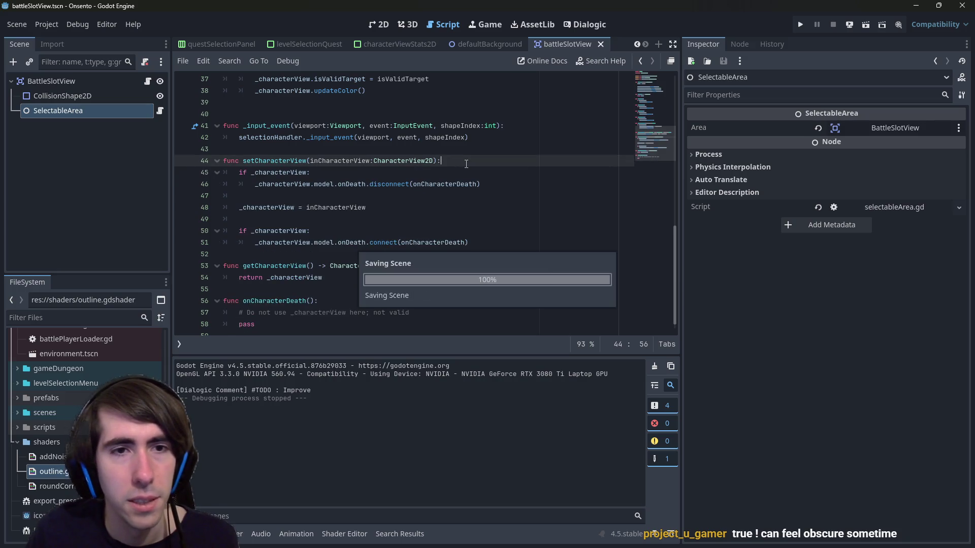
pyautogui.press('Down')
pyautogui.press('Down')
pyautogui.press('Down')
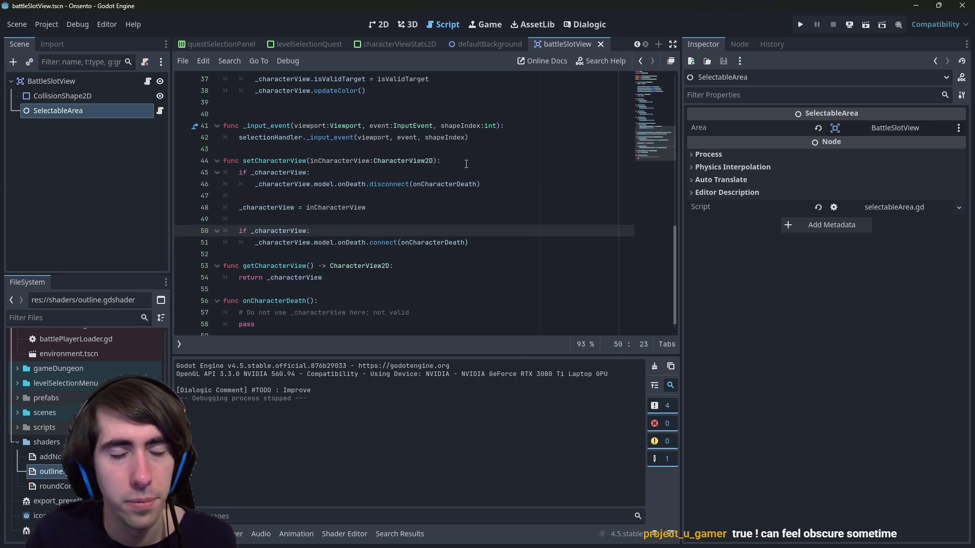
# Step: Add a line selectionHandler.area.shape inside the if block, checking CollisionShape2D's shape in the Inspector
pyautogui.press('Return')
pyautogui.write('selectionHandler.')
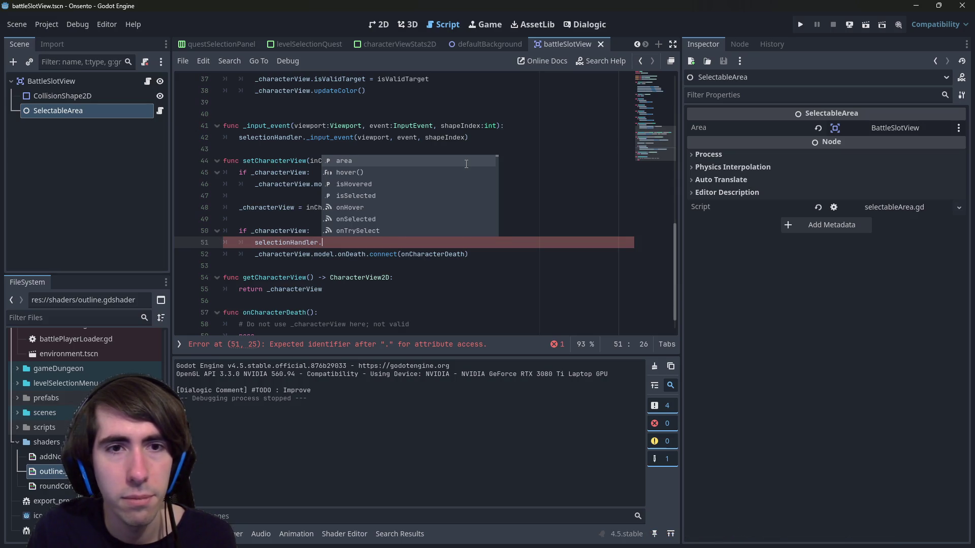
pyautogui.press('Return')
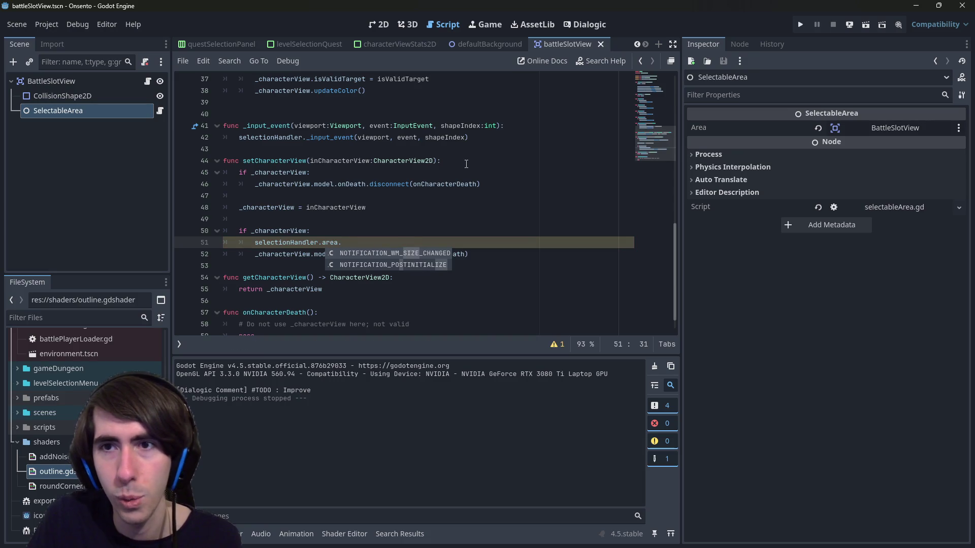
pyautogui.write('collision')
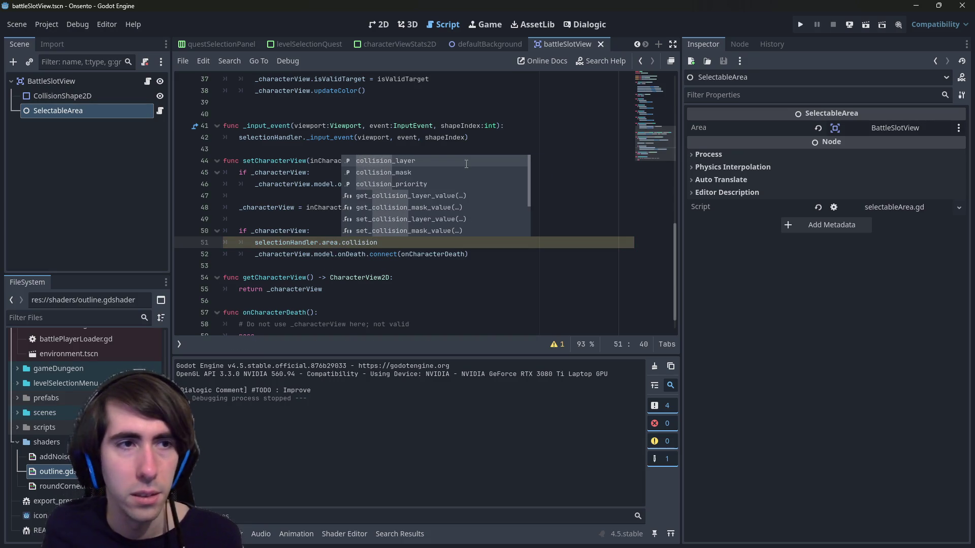
pyautogui.click(90, 96)
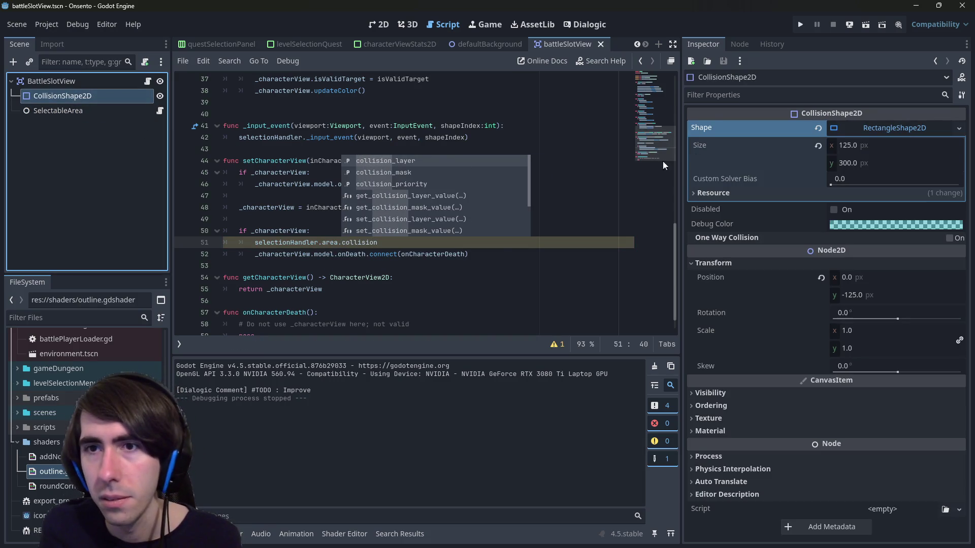
pyautogui.click(423, 242)
pyautogui.hotkey('ctrl', 'BackSpace')
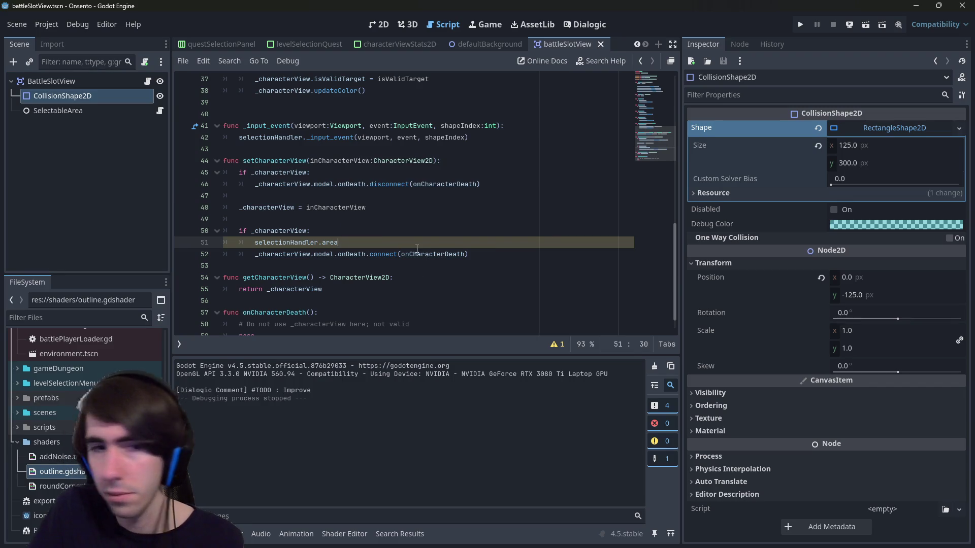
pyautogui.write('shape')
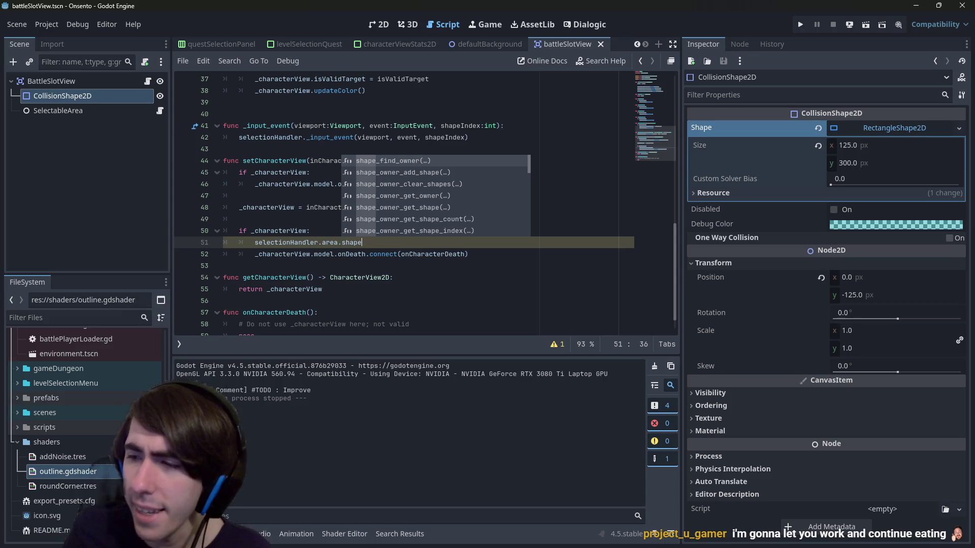
pyautogui.hotkey('alt', 'Tab')
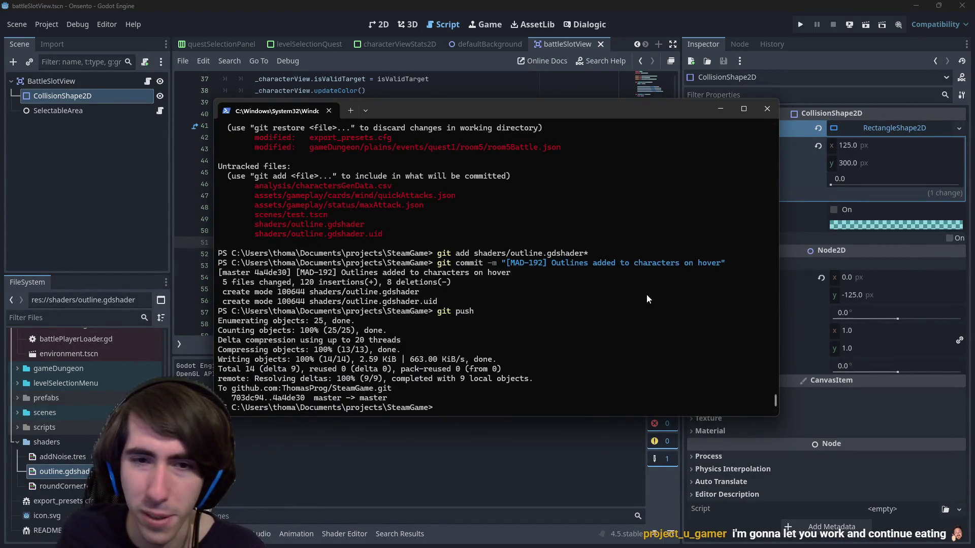
# Step: Run git pull several times, each reporting already up to date
pyautogui.write('git pull')
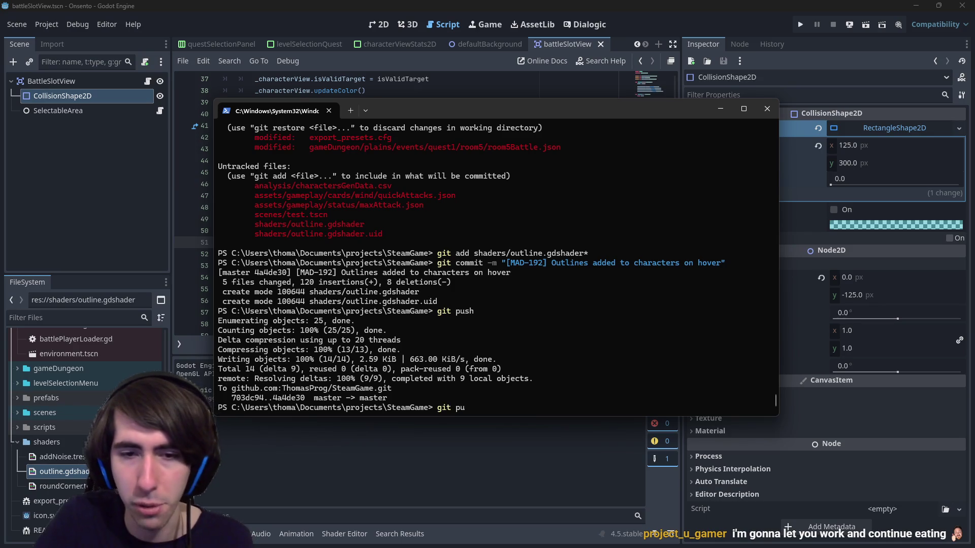
pyautogui.press('Return')
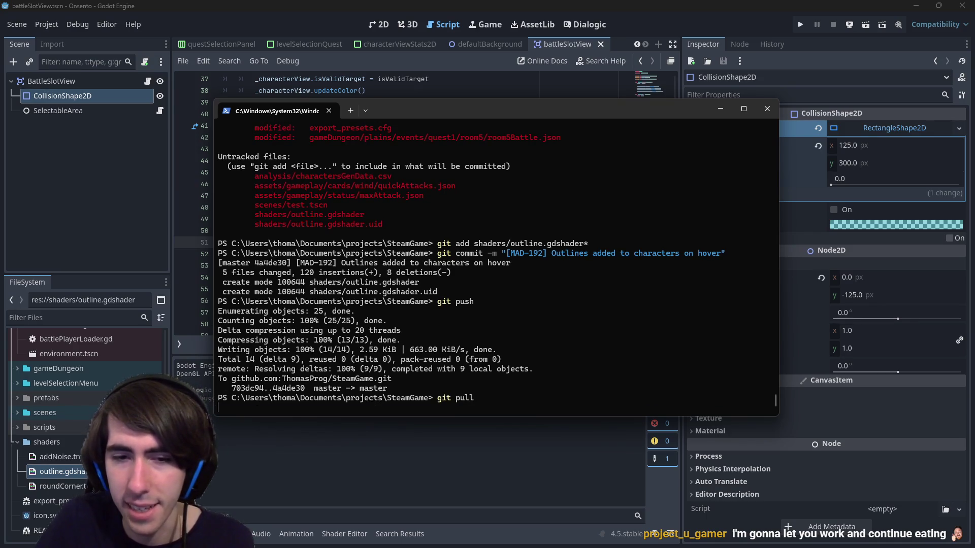
pyautogui.write('git add fdryhrdjohgose')
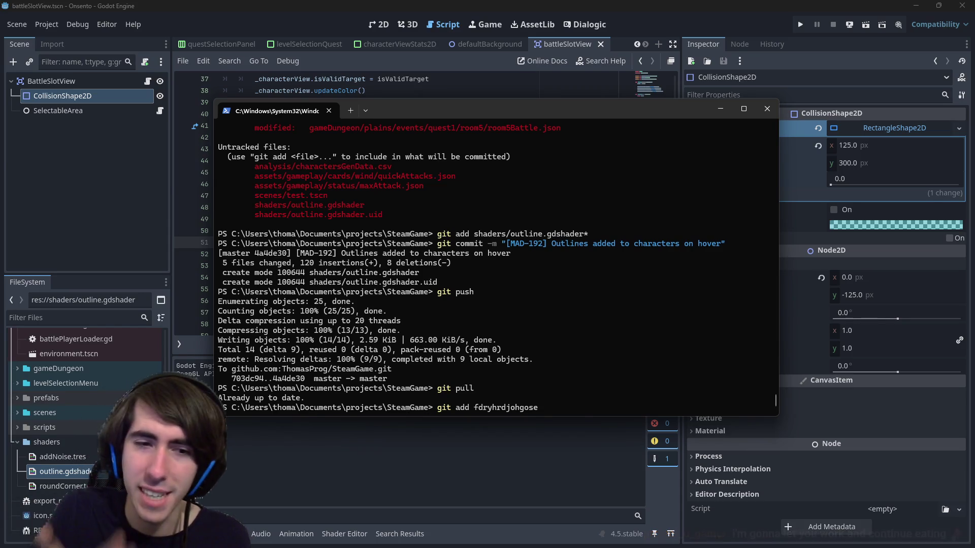
pyautogui.press('Up')
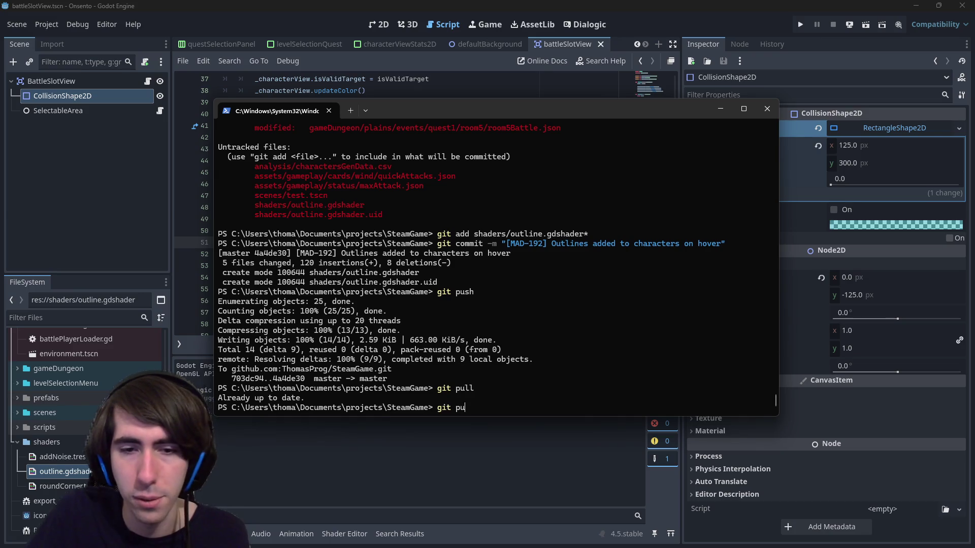
pyautogui.press('Return')
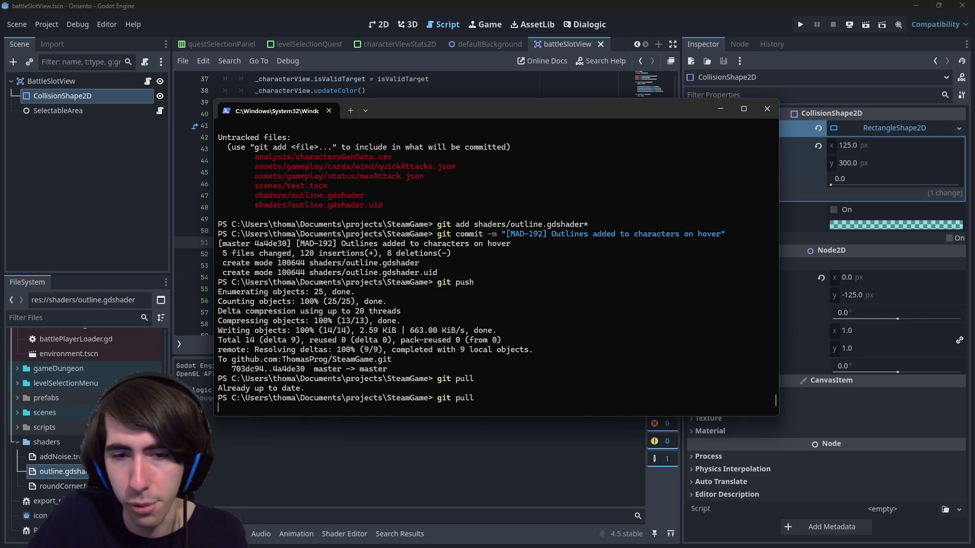
pyautogui.press('Up')
pyautogui.press('Return')
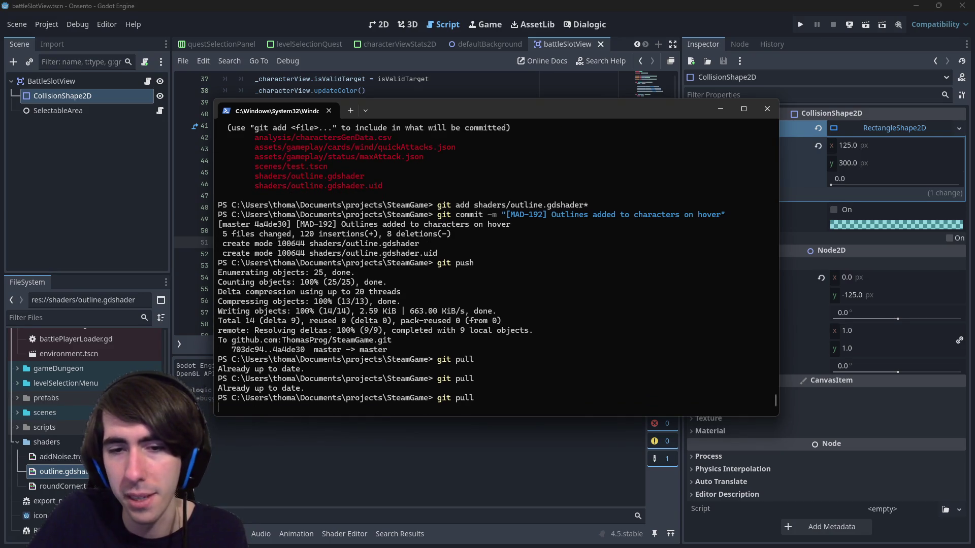
pyautogui.press('Up')
pyautogui.press('Return')
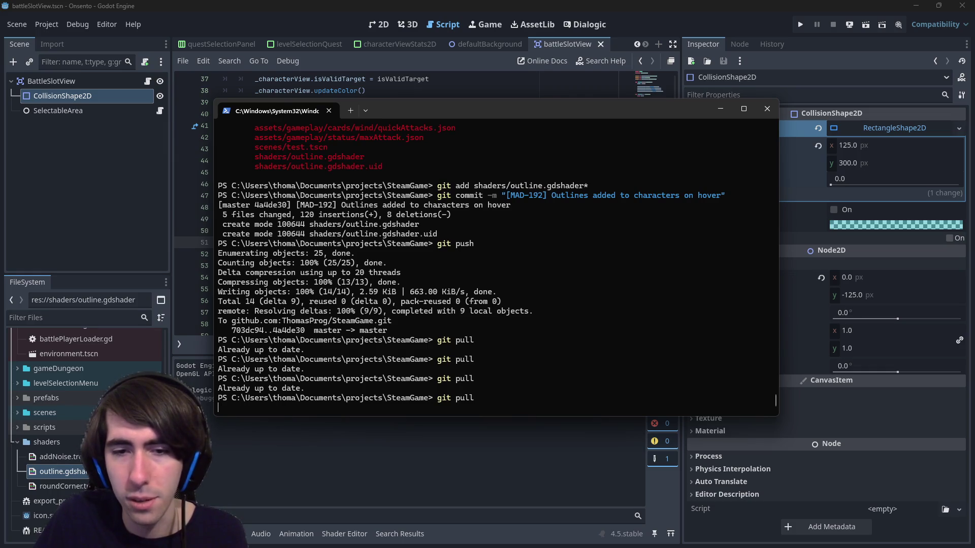
# Step: Stage everything with git add . and try git commit -m without a message
pyautogui.write('git add .')
pyautogui.press('Return')
pyautogui.write('git commit -m')
pyautogui.press('Return')
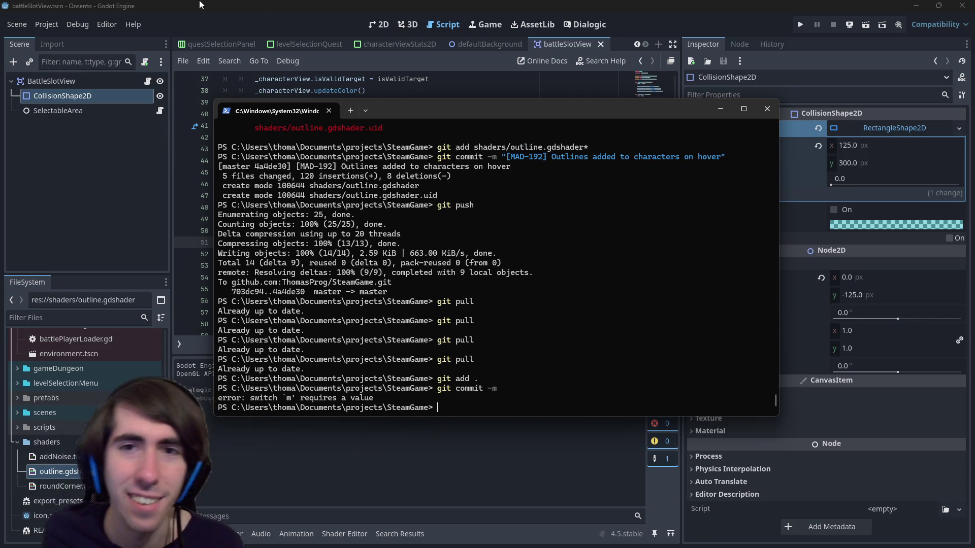
pyautogui.click(478, 4)
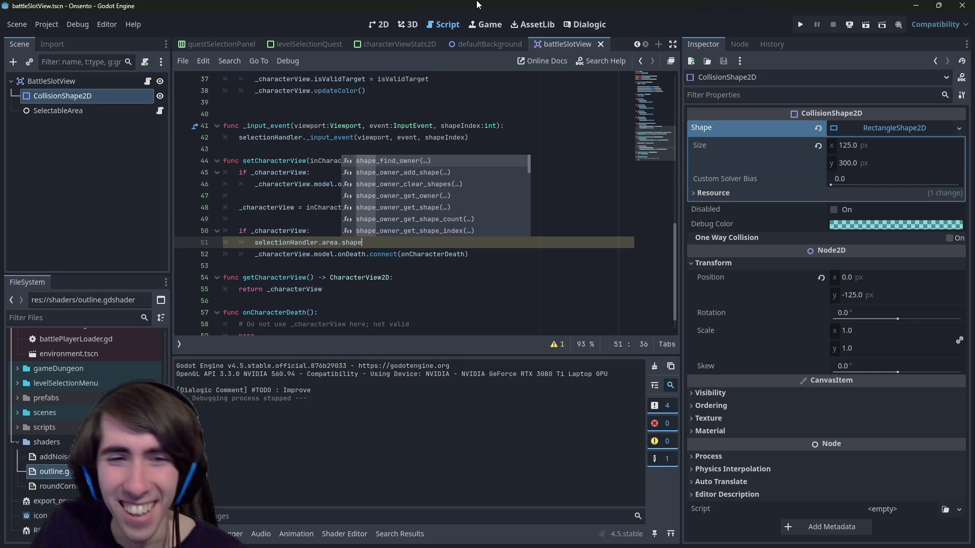
# Step: Make line 51 read selectionHandler.area.shape = RectangleShape2D.new() and open an empty line above it
pyautogui.write('.shape ')
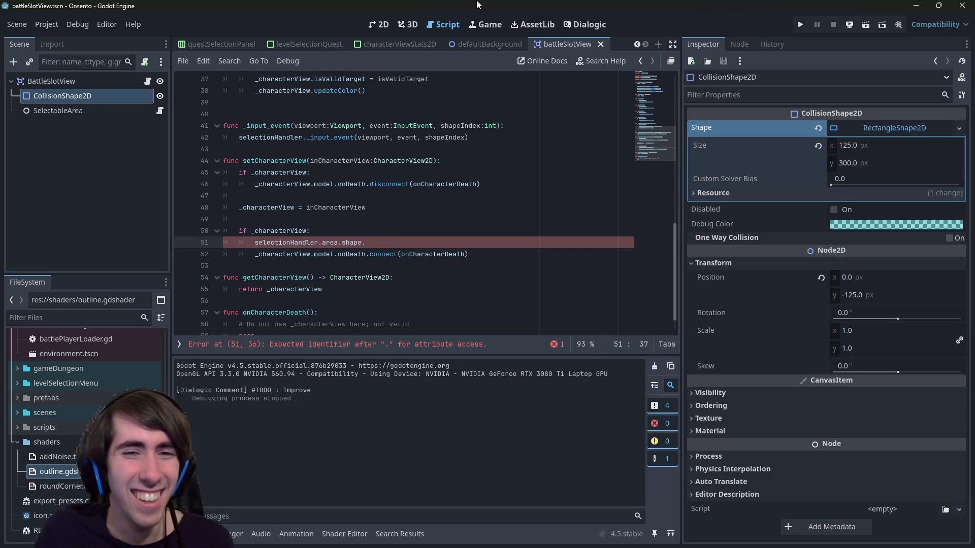
pyautogui.write('= new')
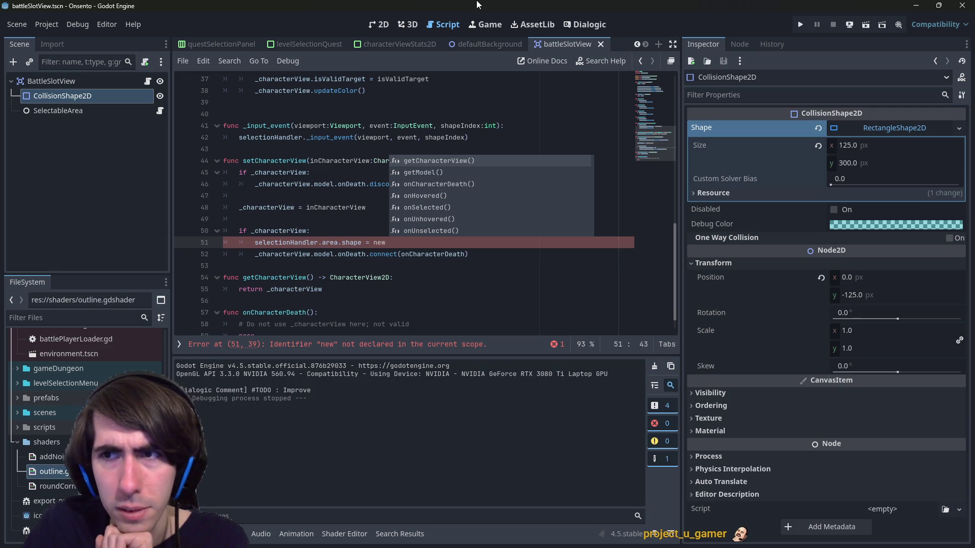
pyautogui.press('BackSpace')
pyautogui.press('BackSpace')
pyautogui.press('BackSpace')
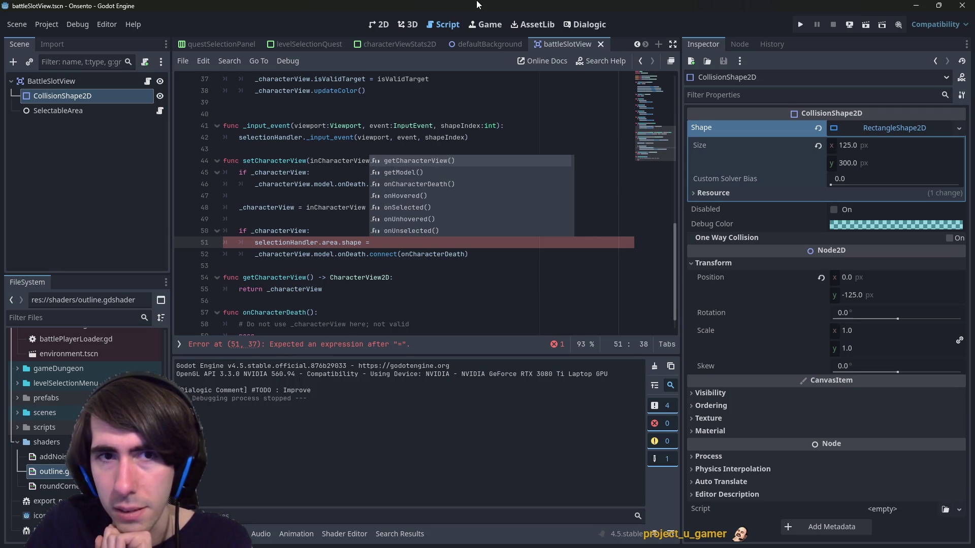
pyautogui.write('R')
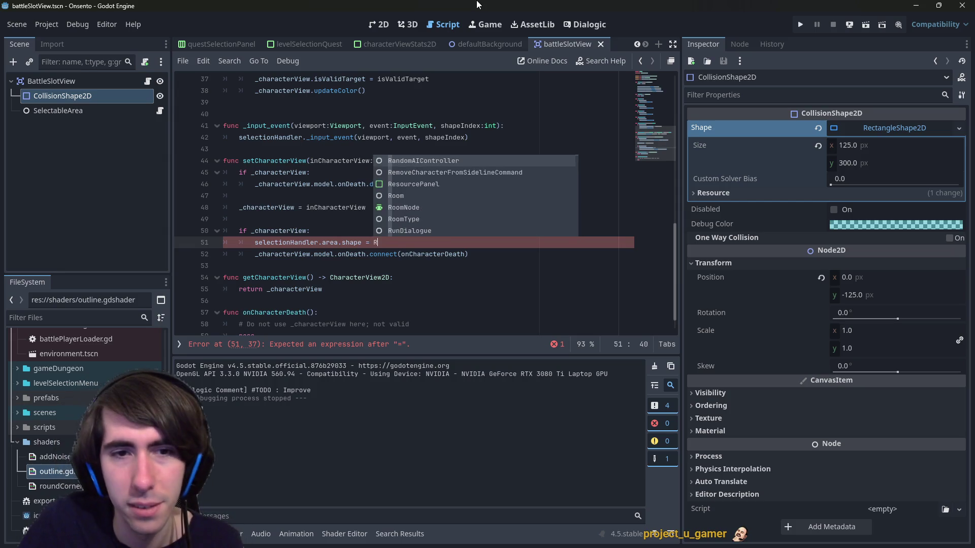
pyautogui.write('ectangle')
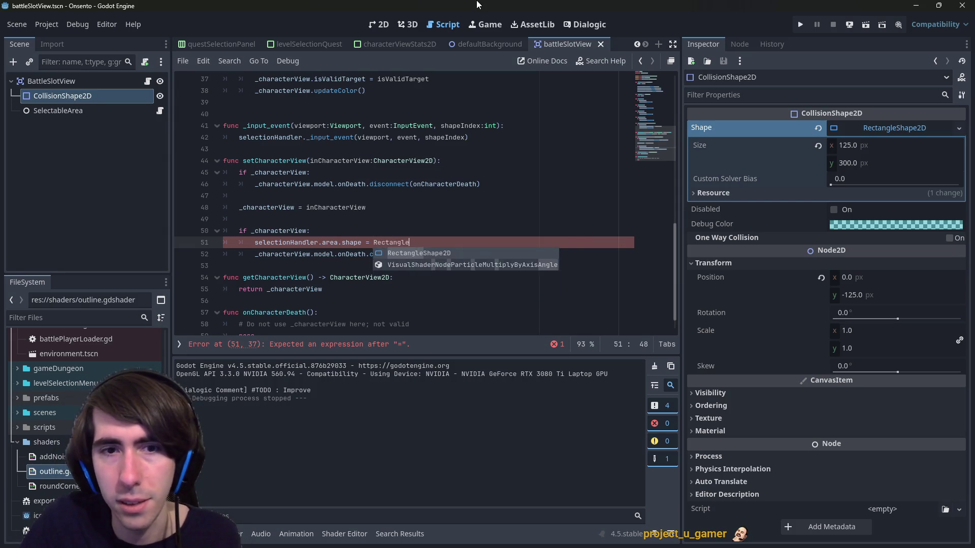
pyautogui.press('Return')
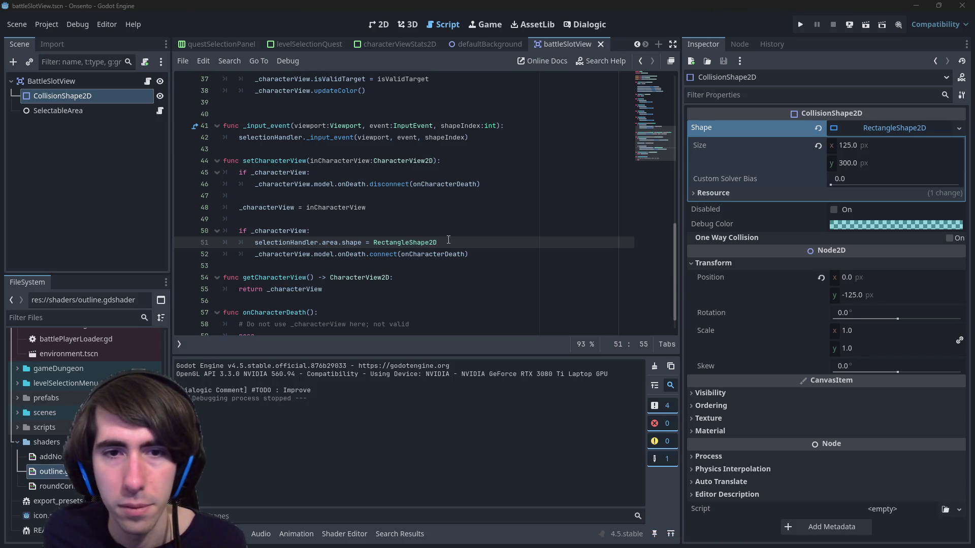
pyautogui.write('.new()')
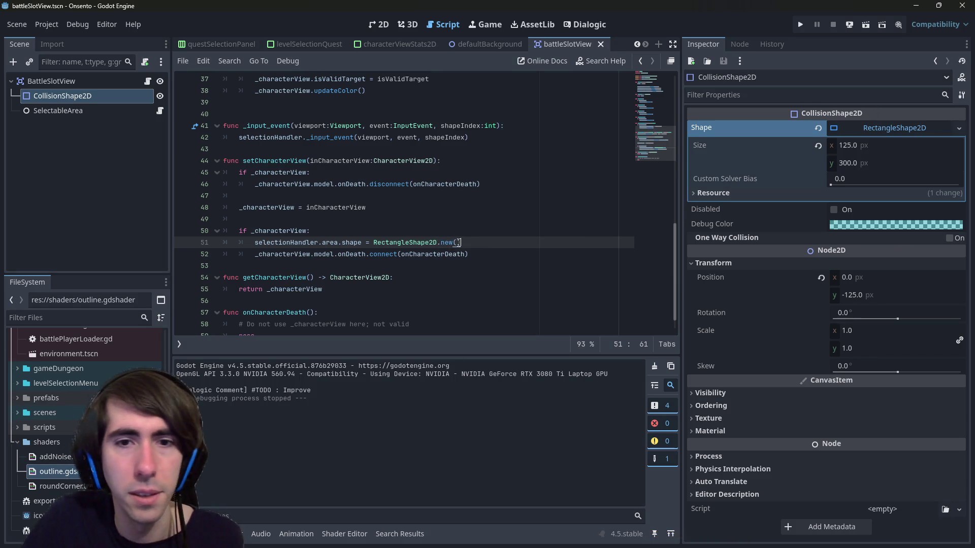
pyautogui.hotkey('ctrl', 'shift', 'Left')
pyautogui.hotkey('ctrl', 'shift', 'Left')
pyautogui.hotkey('ctrl', 'shift', 'Left')
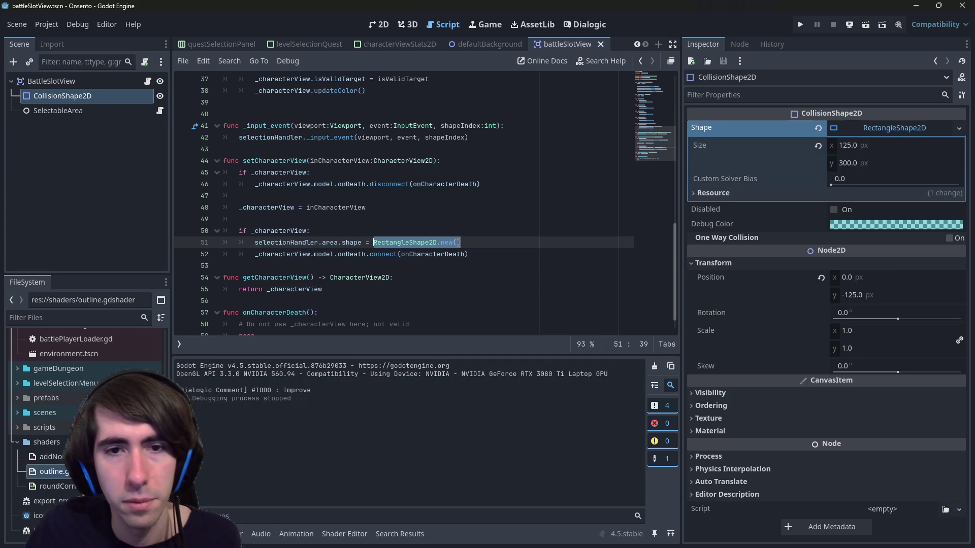
pyautogui.press('Up')
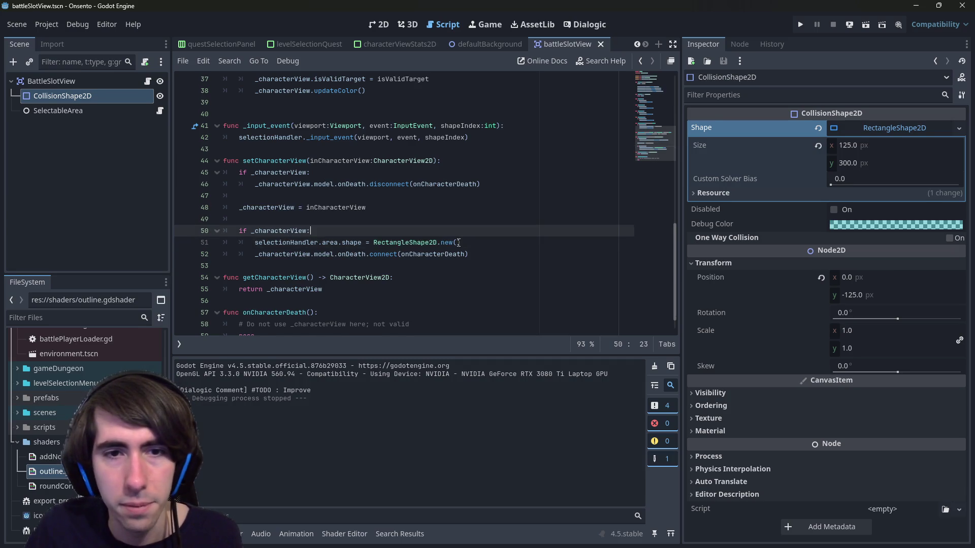
pyautogui.press('Return')
# Step: Move the constructor into a typed 'var shape:RectangleShape2D = RectangleShape2D.new()' line and save
pyautogui.write('var shape =')
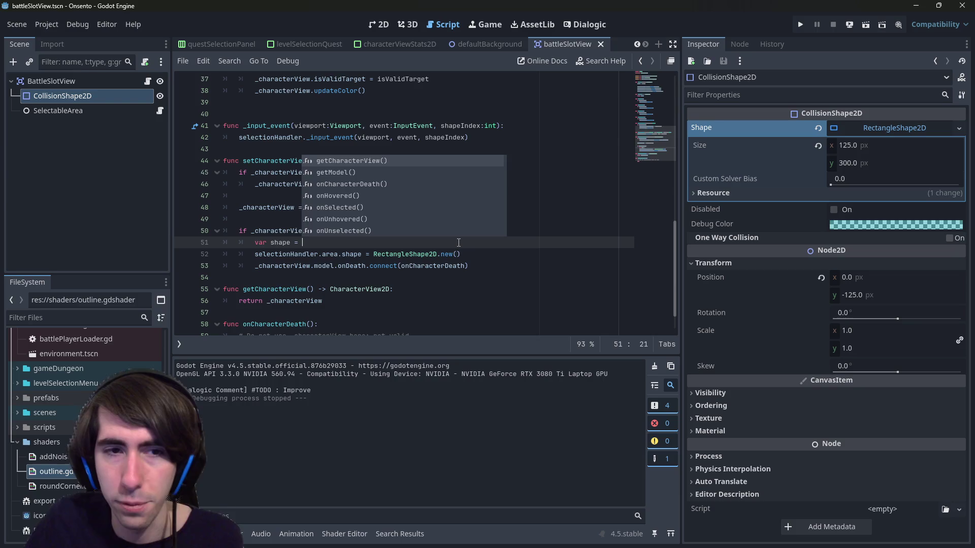
pyautogui.press('Escape')
pyautogui.press('Down')
pyautogui.hotkey('ctrl', 'Right')
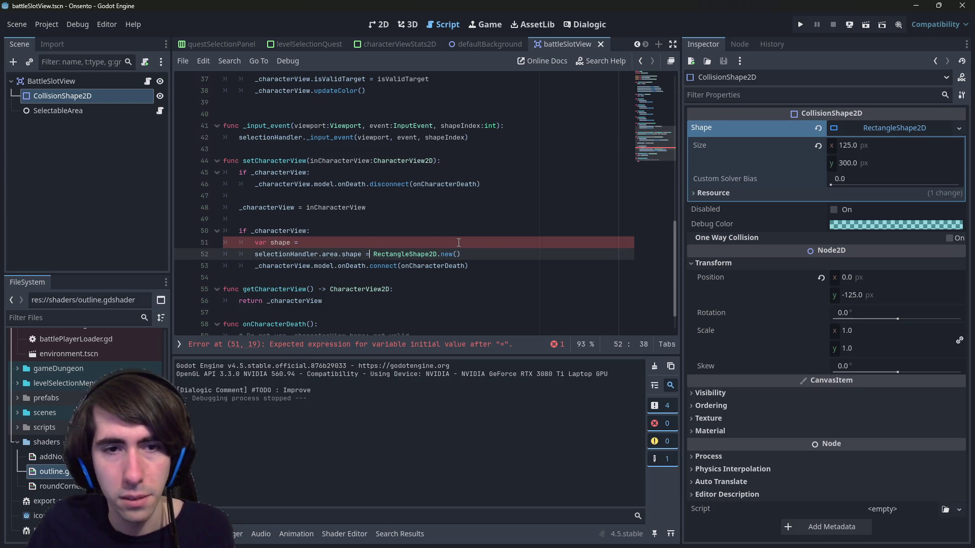
pyautogui.hotkey('ctrl', 'shift', 'Right')
pyautogui.hotkey('ctrl', 'shift', 'Right')
pyautogui.hotkey('ctrl', 'shift', 'Right')
pyautogui.hotkey('ctrl', 'x')
pyautogui.press('Up')
pyautogui.hotkey('ctrl', 'v')
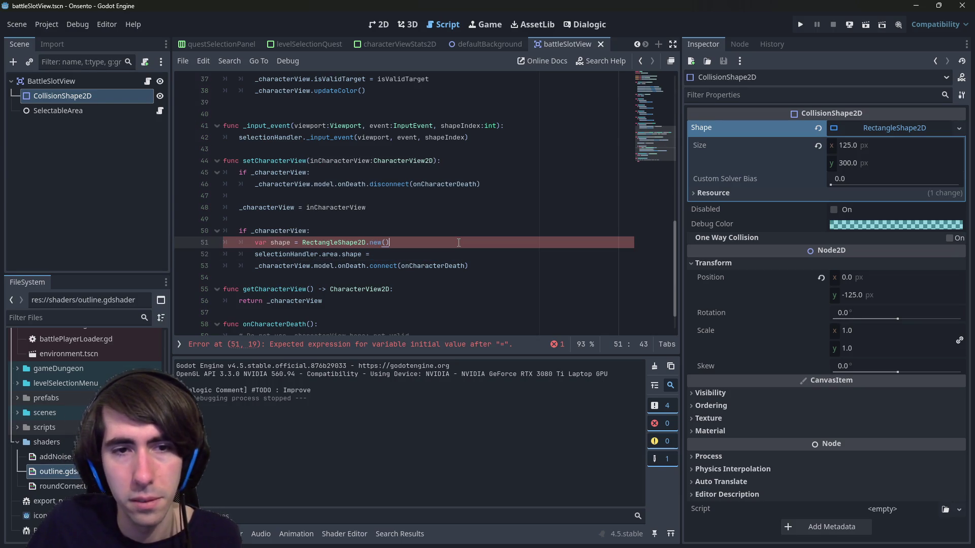
pyautogui.hotkey('ctrl', 'Left')
pyautogui.hotkey('ctrl', 'Left')
pyautogui.hotkey('ctrl', 'Left')
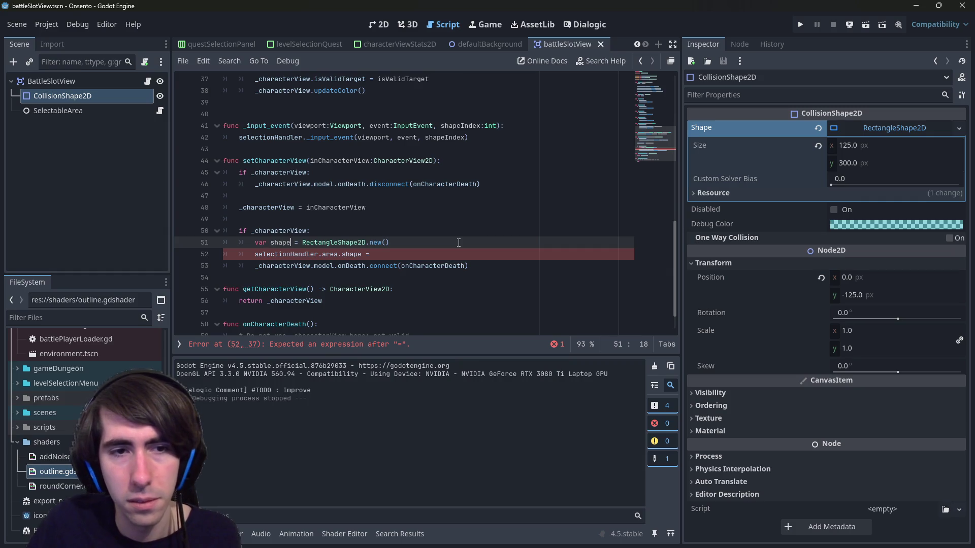
pyautogui.write(':RectangleShape2D')
pyautogui.press('Down')
pyautogui.hotkey('ctrl', 's')
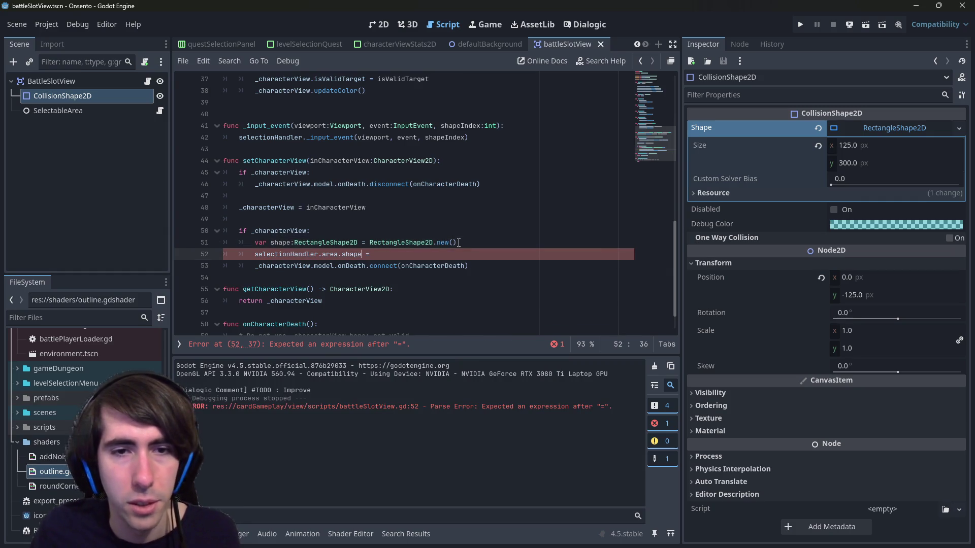
# Step: Add a line below the declaration setting shape.size.x = 125
pyautogui.press('Up')
pyautogui.press('Right')
pyautogui.press('Right')
pyautogui.press('Right')
pyautogui.press('Return')
pyautogui.write('shape.')
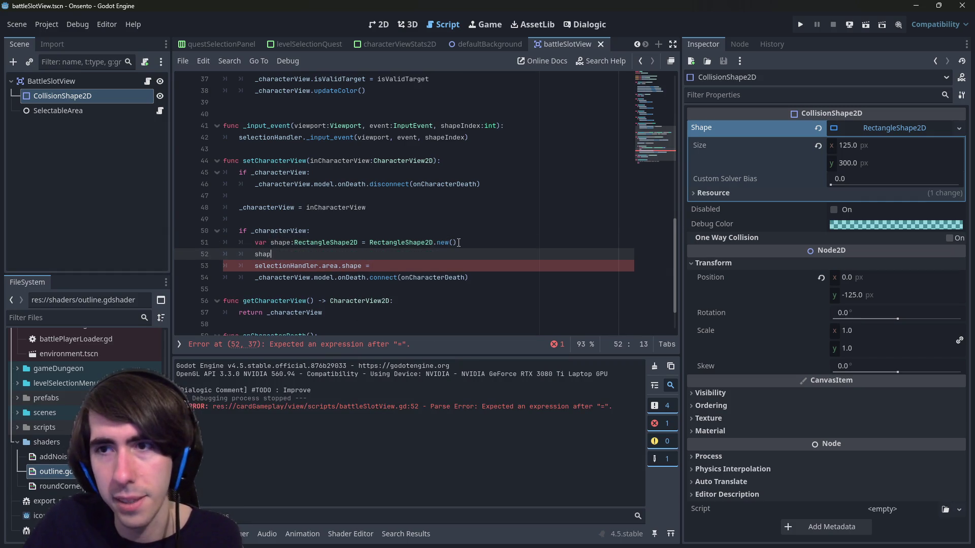
pyautogui.press('Return')
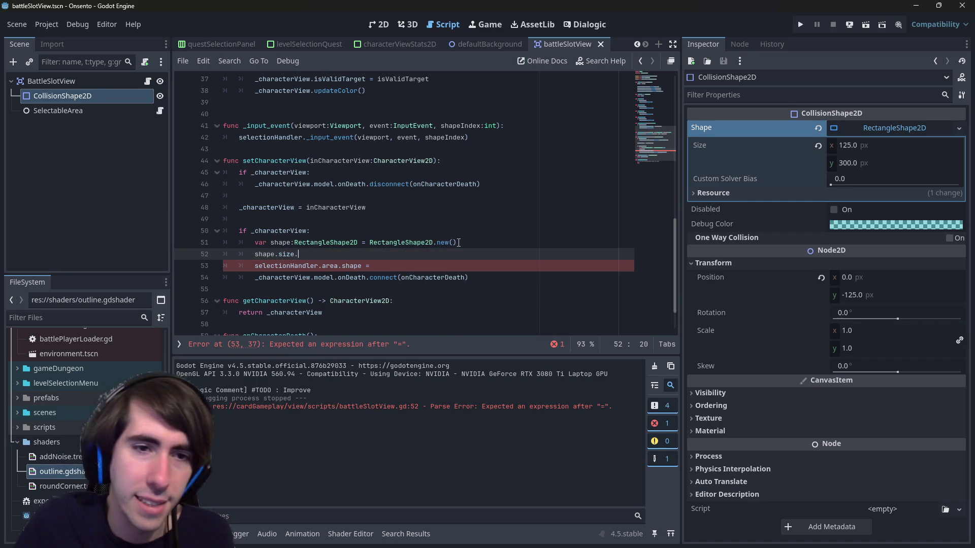
pyautogui.write('.y =')
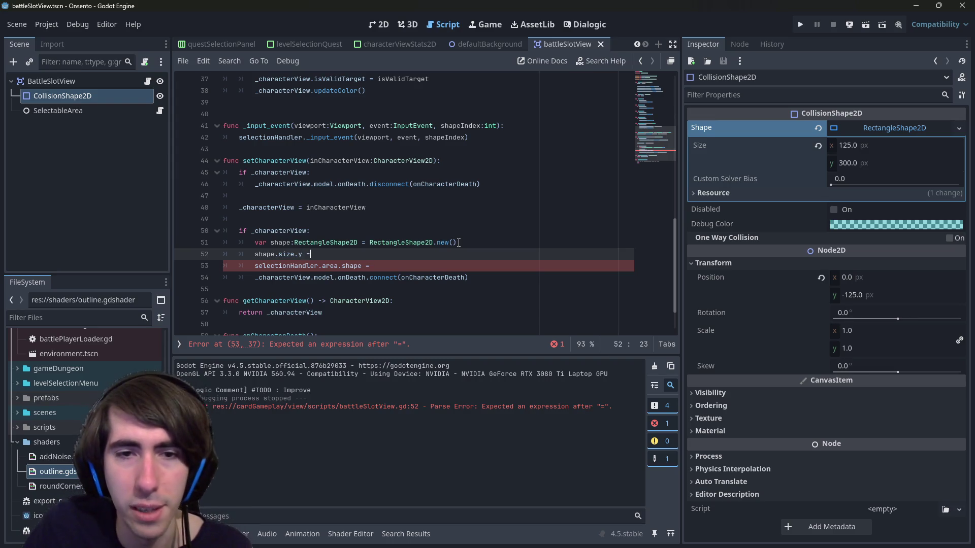
pyautogui.press('Left')
pyautogui.press('Left')
pyautogui.press('BackSpace')
pyautogui.write('x')
pyautogui.press('End')
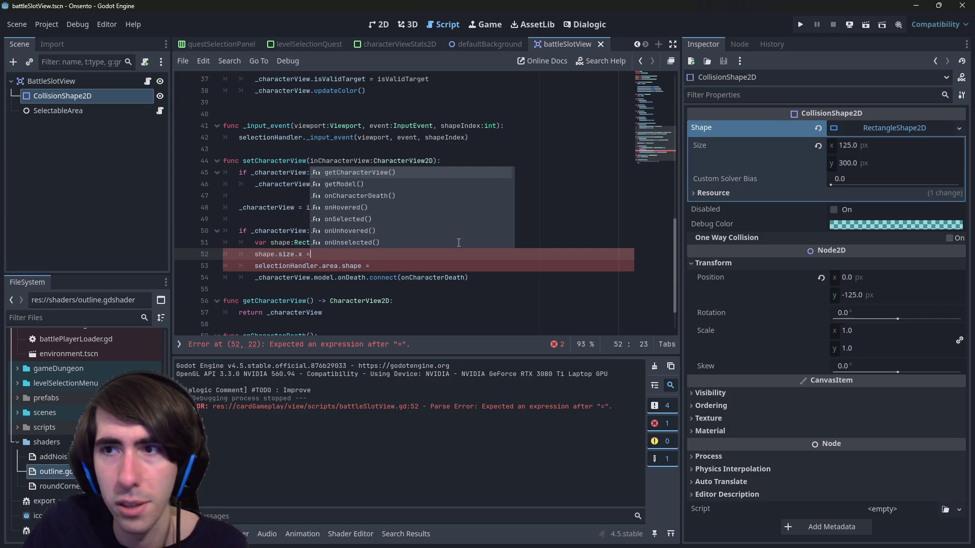
pyautogui.write('125')
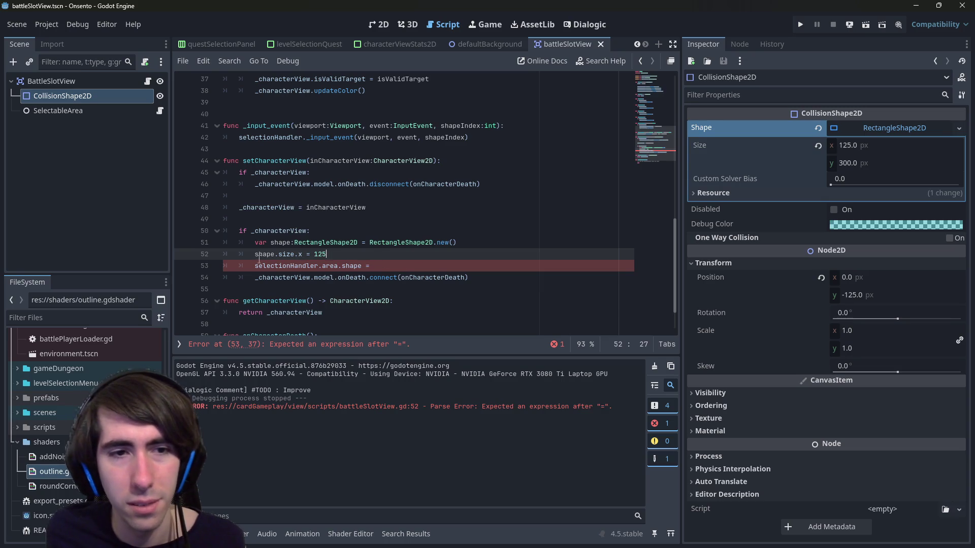
# Step: Duplicate the shape.size line start to begin a new shape.size.y line
pyautogui.click(393, 267)
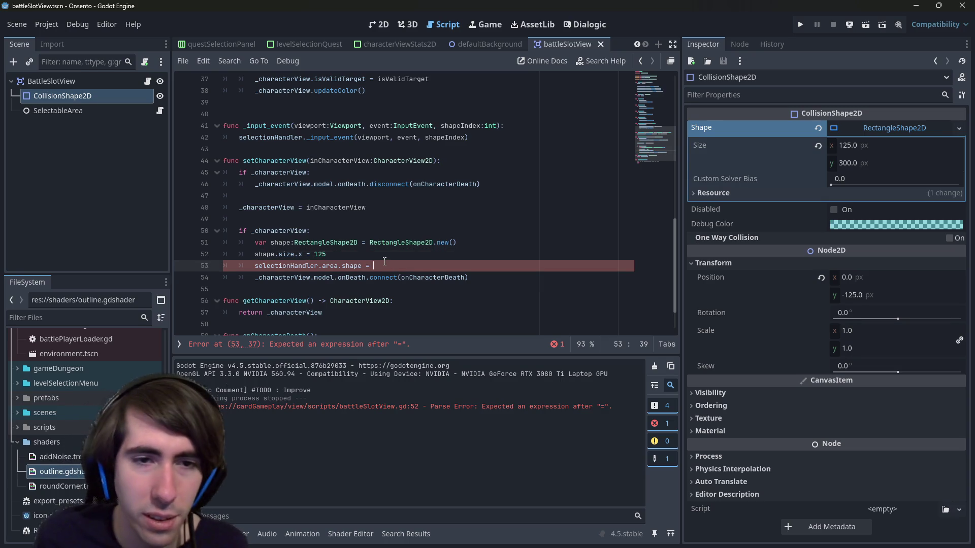
pyautogui.press('Up')
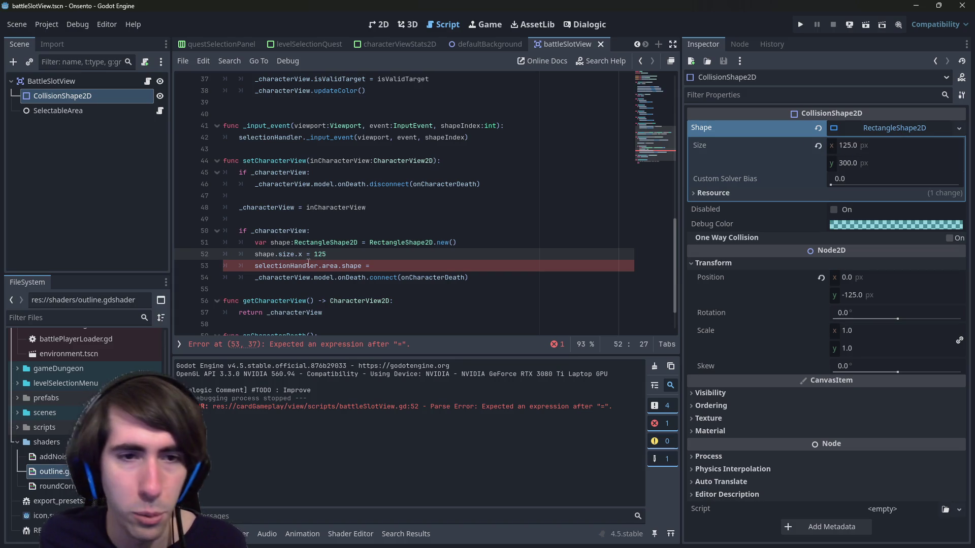
pyautogui.click(295, 254)
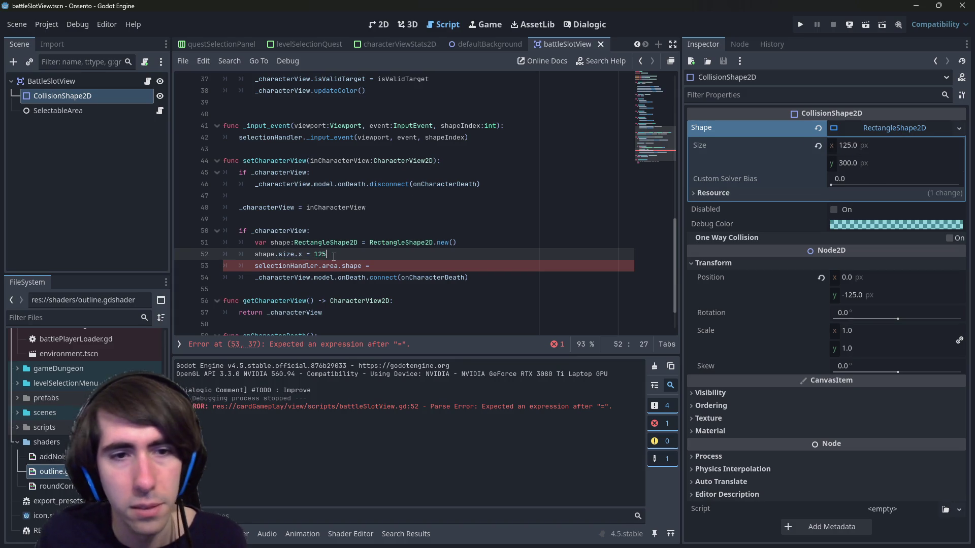
pyautogui.press('Return')
pyautogui.press('Up')
pyautogui.hotkey('ctrl', 'shift', 'Right')
pyautogui.hotkey('ctrl', 'shift', 'Right')
pyautogui.hotkey('ctrl', 'shift', 'Right')
pyautogui.hotkey('ctrl', 'c')
pyautogui.press('Down')
pyautogui.hotkey('ctrl', 'v')
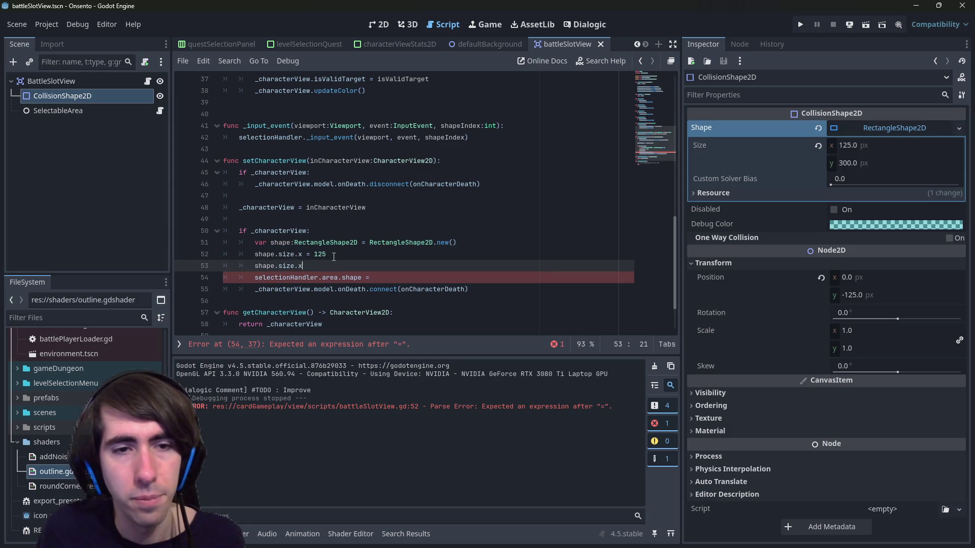
pyautogui.press('BackSpace')
pyautogui.write('y =')
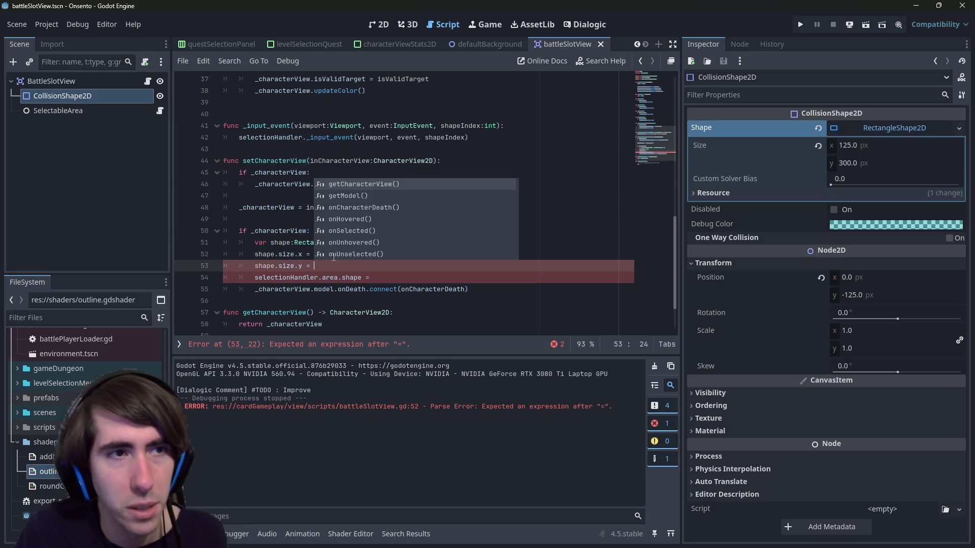
pyautogui.press('Escape')
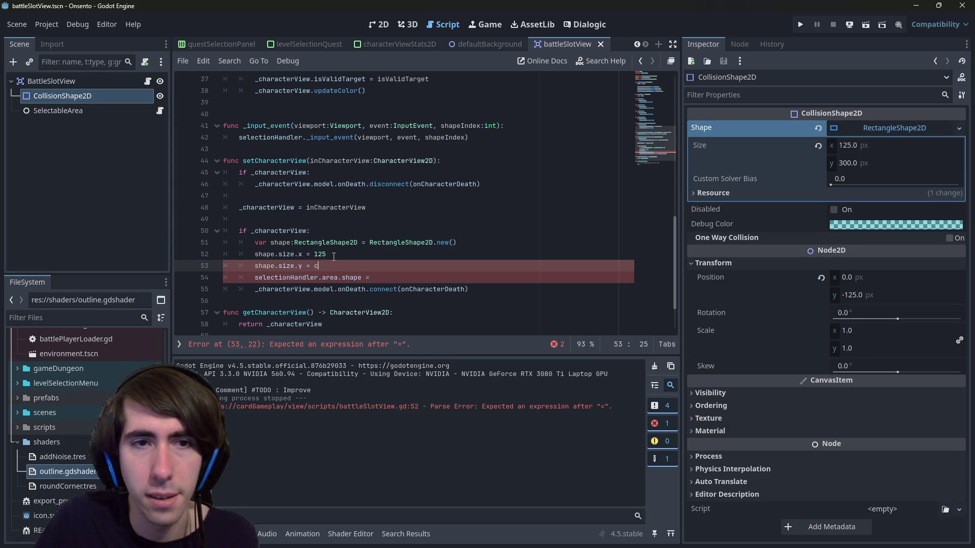
# Step: Make shape.size.y read from _characterView., checking CharacterView2D's sprite property name
pyautogui.write('inCharac')
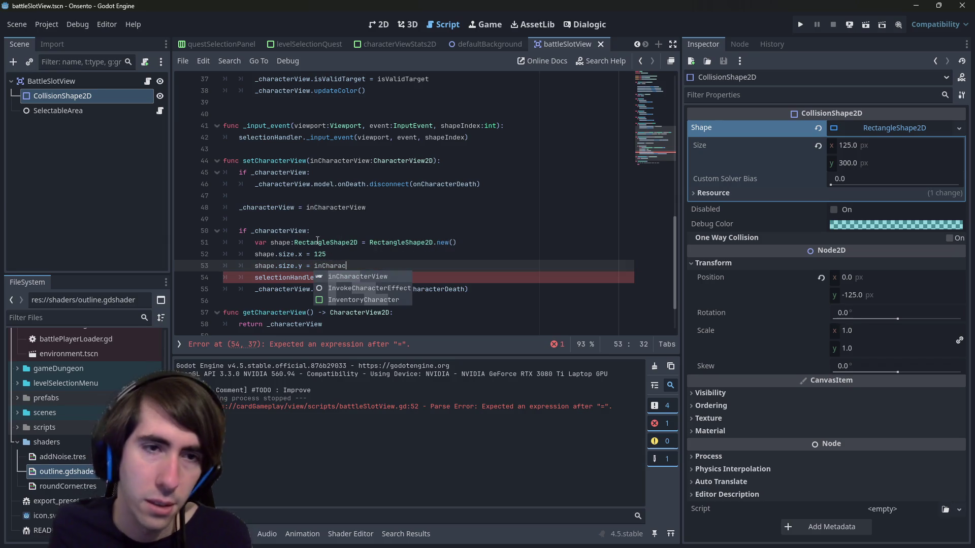
pyautogui.doubleClick(266, 207)
pyautogui.hotkey('ctrl', 'c')
pyautogui.click(377, 278)
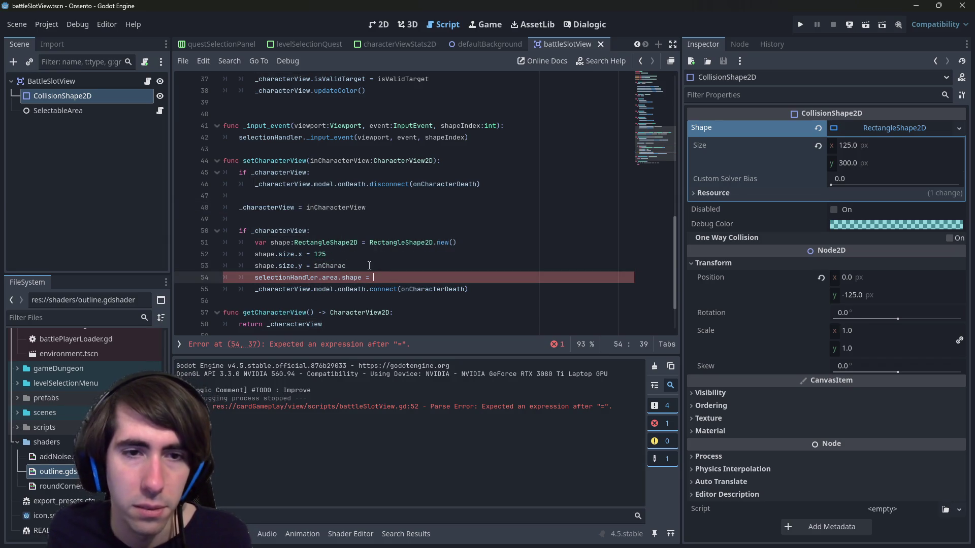
pyautogui.doubleClick(332, 265)
pyautogui.hotkey('ctrl', 'v')
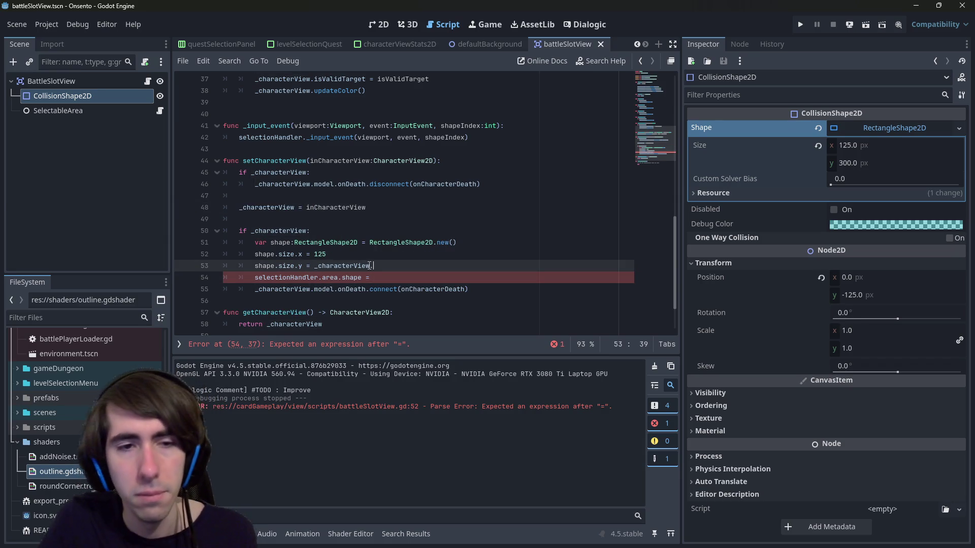
pyautogui.write('.')
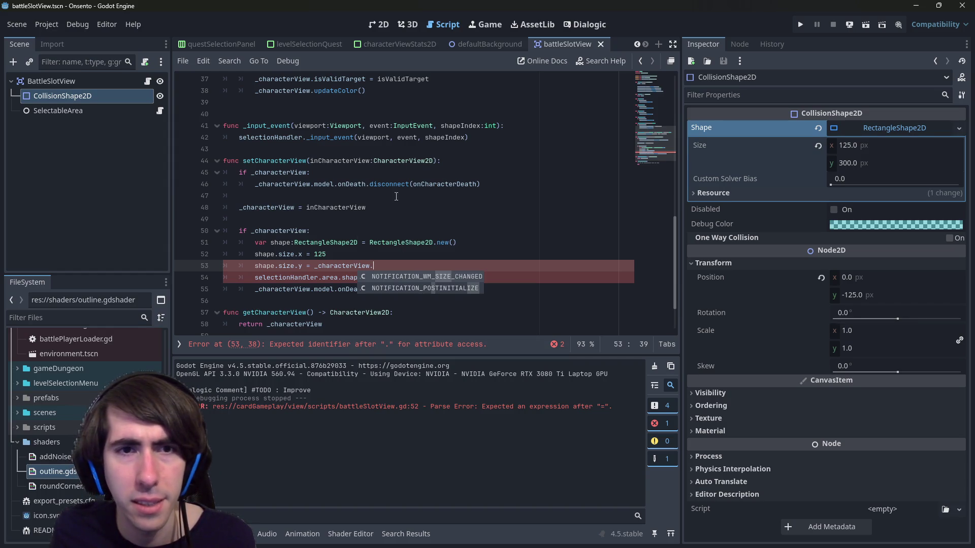
pyautogui.keyDown('ctrl'); pyautogui.click(402, 162); pyautogui.keyUp('ctrl')
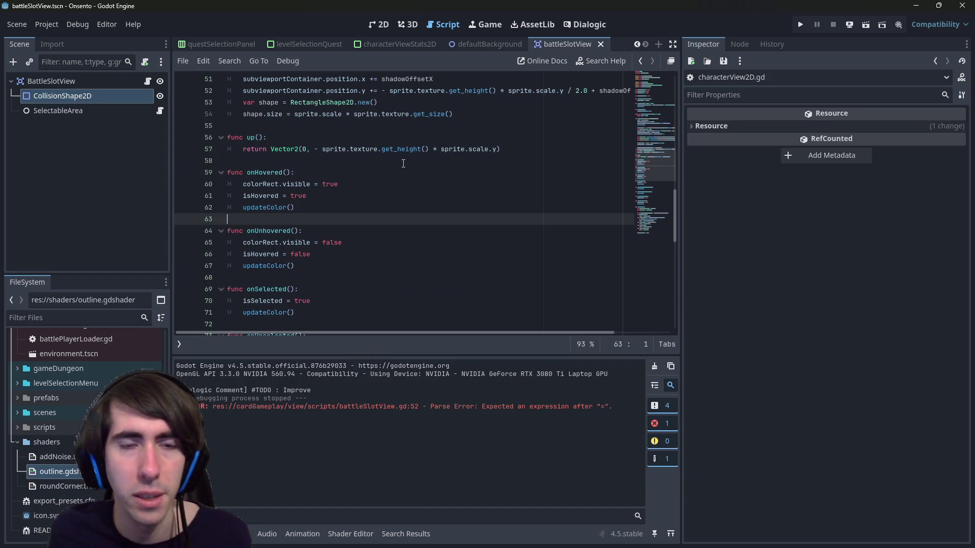
pyautogui.scroll(15, 483, 125)
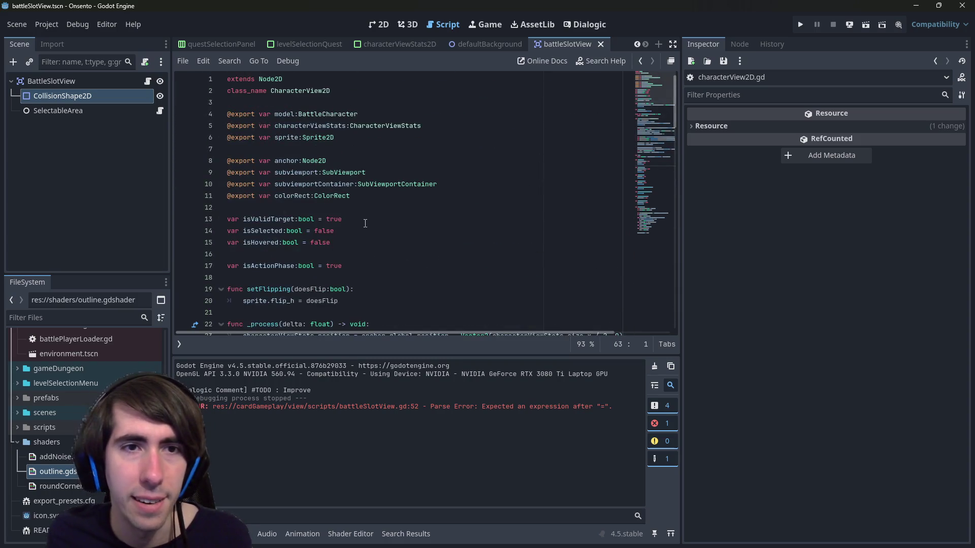
pyautogui.doubleClick(285, 137)
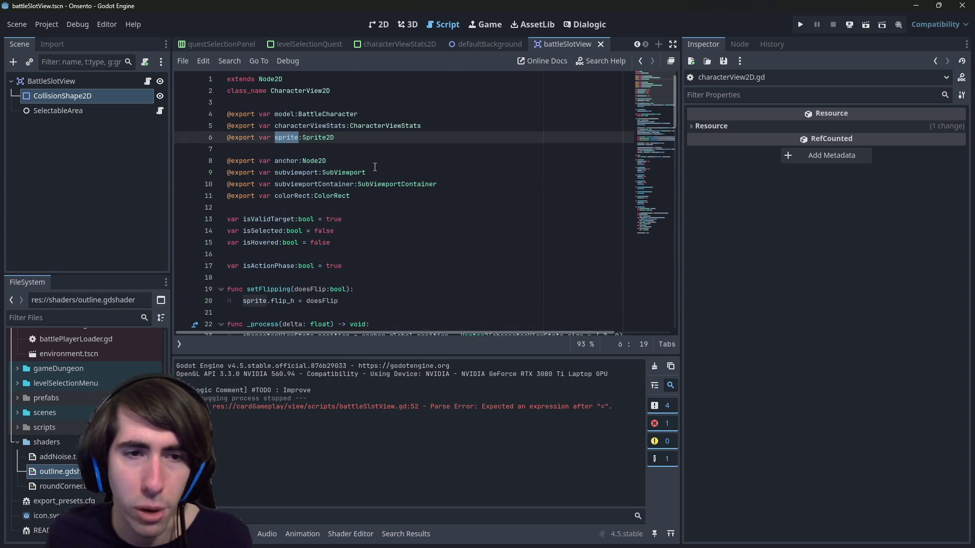
pyautogui.scroll(-10, 374, 167)
pyautogui.hotkey('alt', 'Left')
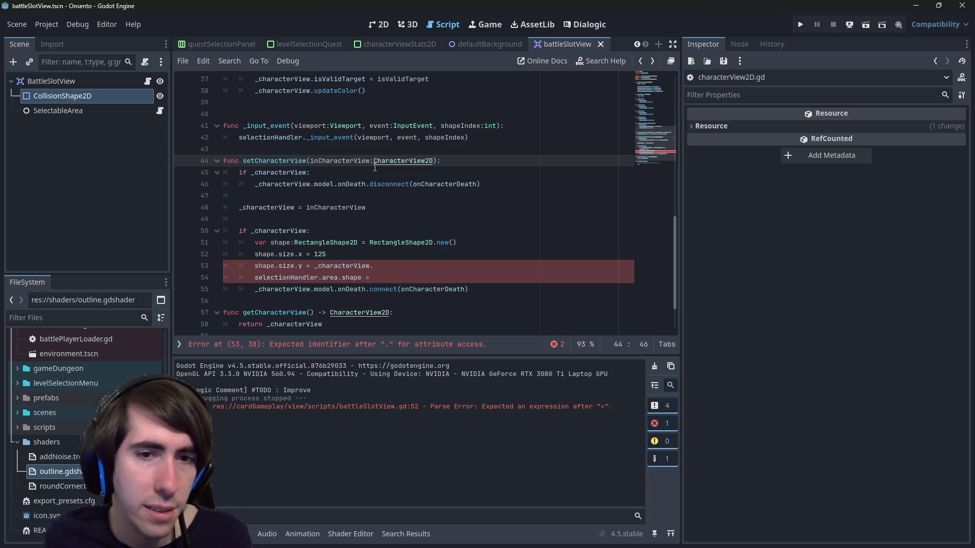
pyautogui.click(425, 266)
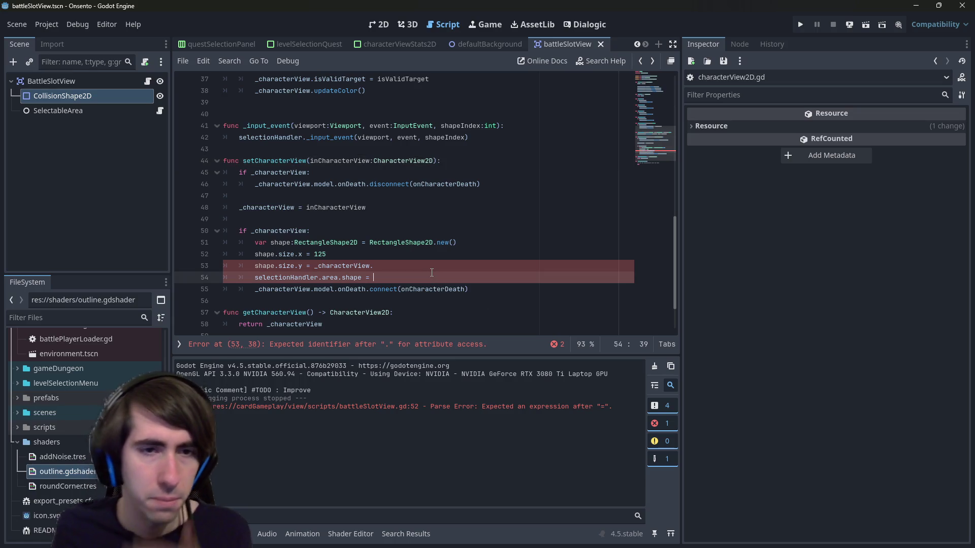
# Step: Set shape.size.y to _characterView.sprite.texture.get_size() on line 53
pyautogui.write('sprite.')
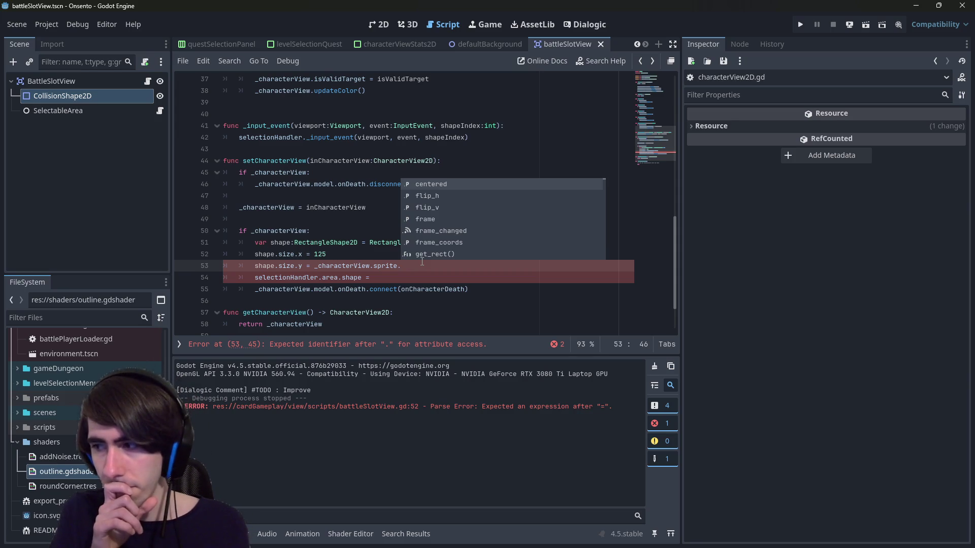
pyautogui.write('size')
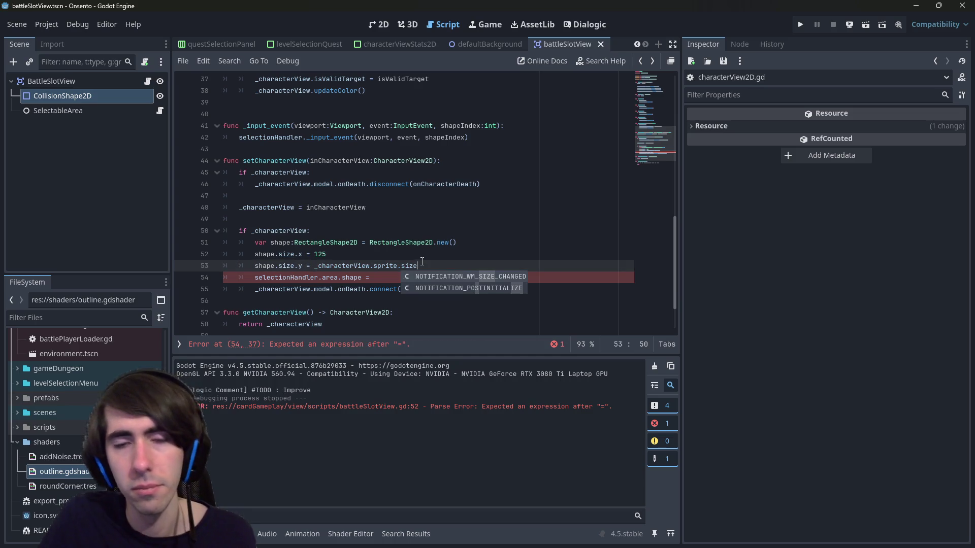
pyautogui.press('BackSpace')
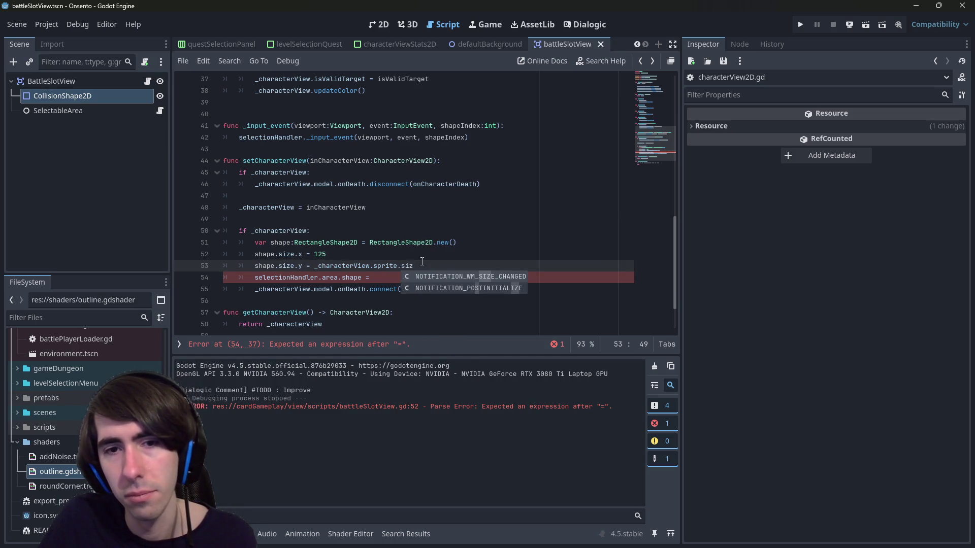
pyautogui.write('e')
pyautogui.press('BackSpace')
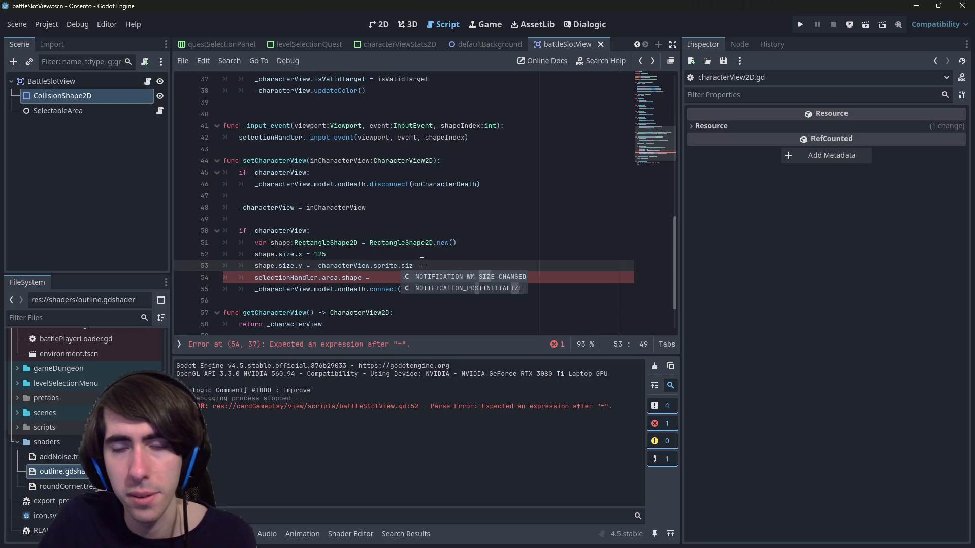
pyautogui.press('BackSpace')
pyautogui.press('BackSpace')
pyautogui.press('BackSpace')
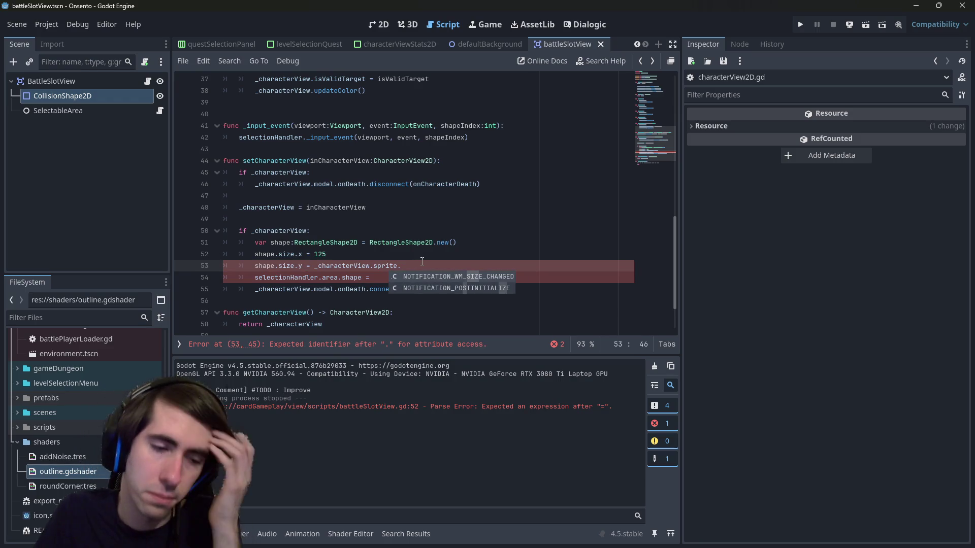
pyautogui.write('siz')
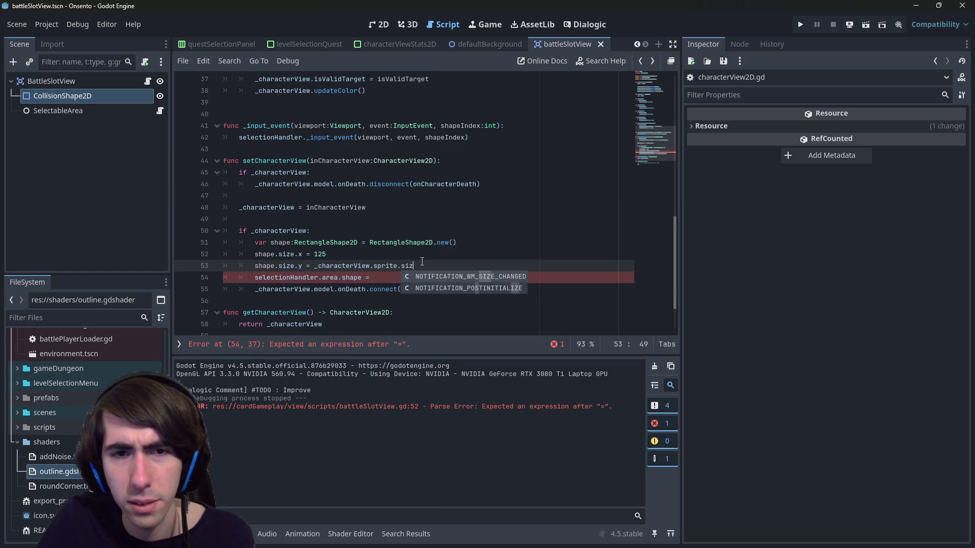
pyautogui.press('BackSpace')
pyautogui.press('BackSpace')
pyautogui.press('BackSpace')
pyautogui.write('sca')
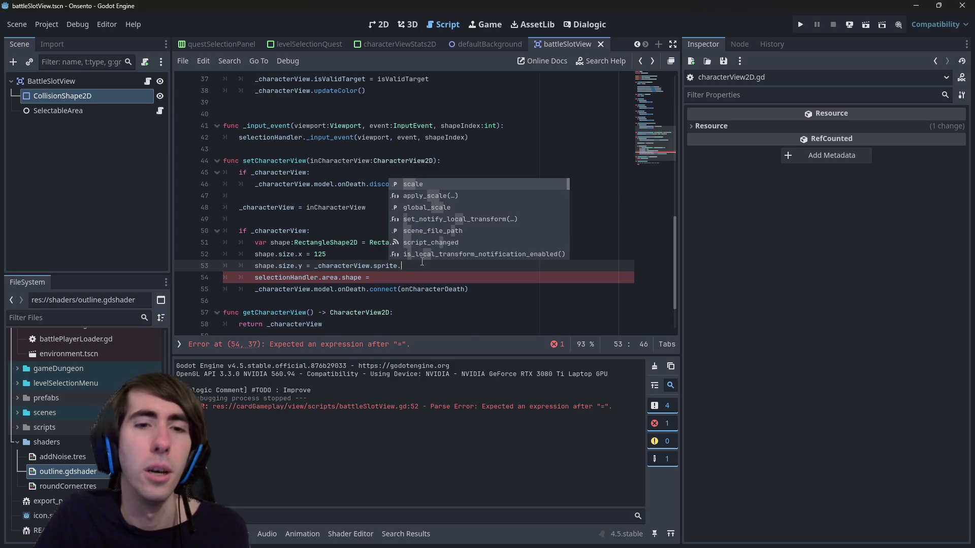
pyautogui.press('BackSpace')
pyautogui.press('BackSpace')
pyautogui.press('BackSpace')
pyautogui.write('tex')
pyautogui.press('Return')
pyautogui.write('get_si')
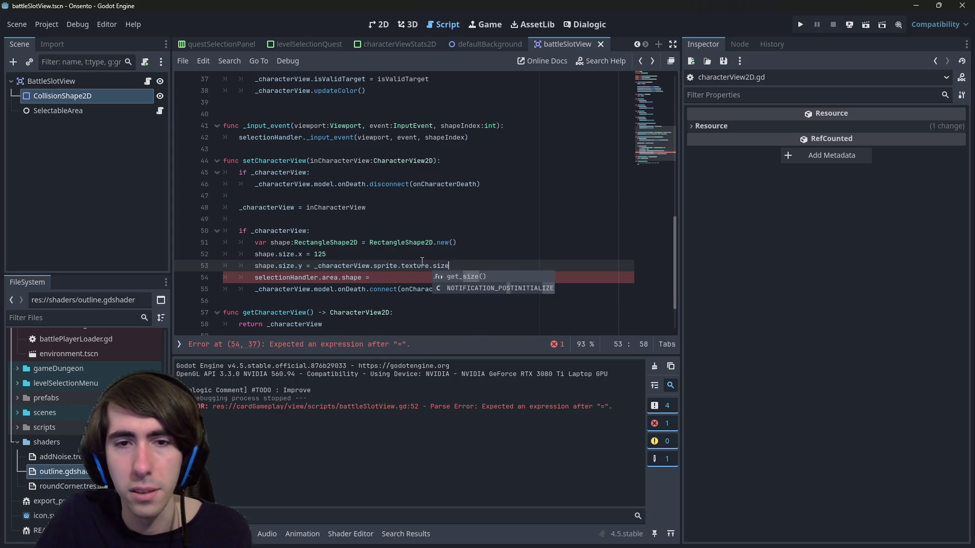
pyautogui.press('Return')
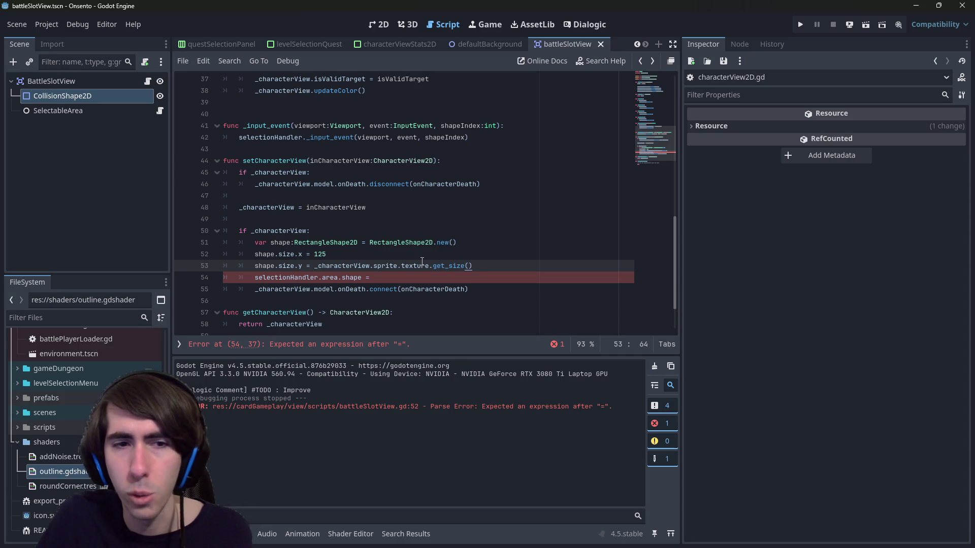
# Step: Multiply the texture size by _characterView.sprite.scale on line 53
pyautogui.write('*')
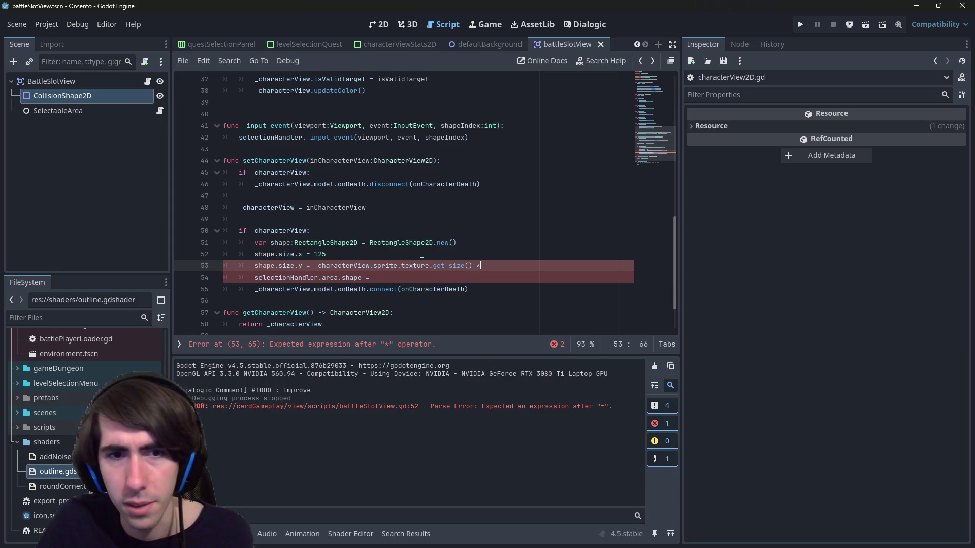
pyautogui.hotkey('ctrl', 'Left')
pyautogui.hotkey('ctrl', 'Left')
pyautogui.hotkey('ctrl', 'Left')
pyautogui.hotkey('ctrl', 'shift', 'Right')
pyautogui.hotkey('ctrl', 'shift', 'Right')
pyautogui.hotkey('ctrl', 'shift', 'Right')
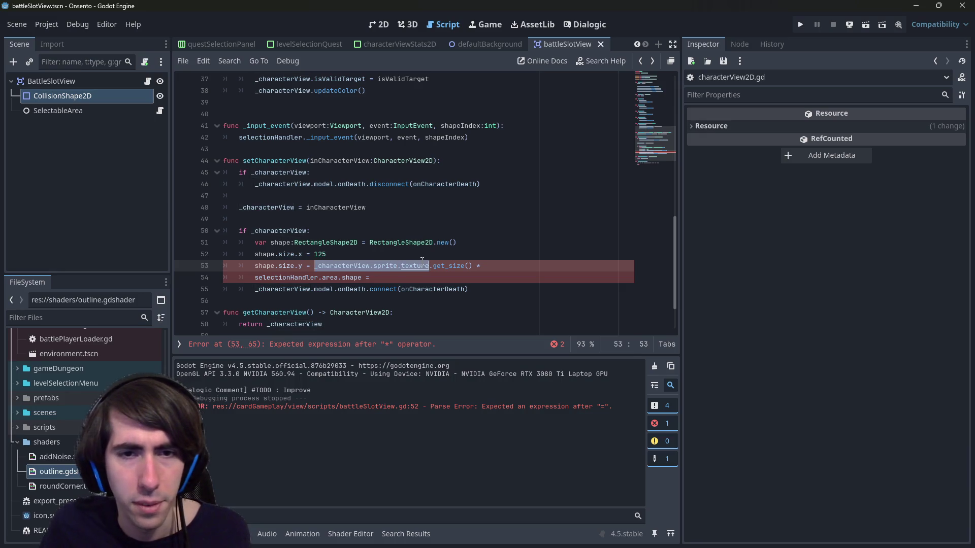
pyautogui.hotkey('ctrl', 'c')
pyautogui.press('End')
pyautogui.hotkey('ctrl', 'v')
pyautogui.press('BackSpace')
pyautogui.press('BackSpace')
pyautogui.press('BackSpace')
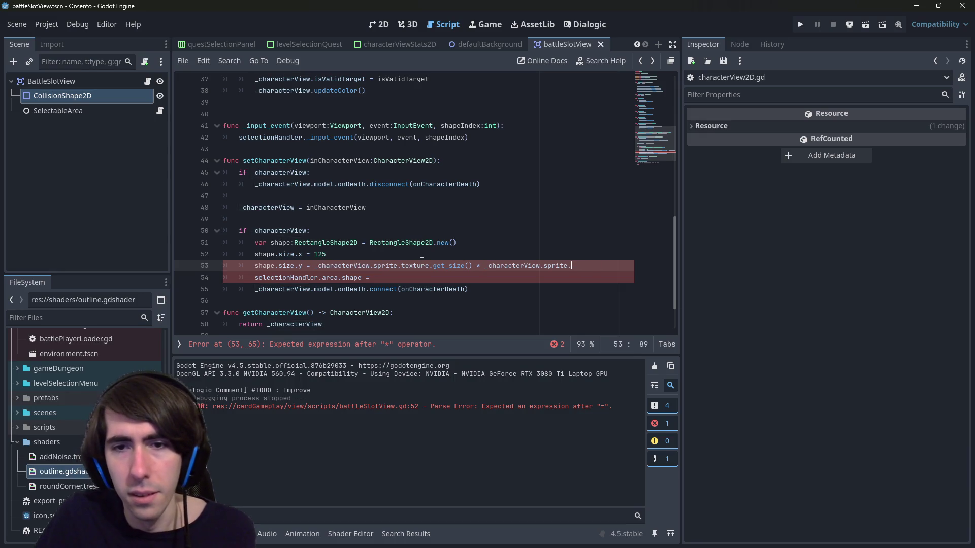
pyautogui.write('scale')
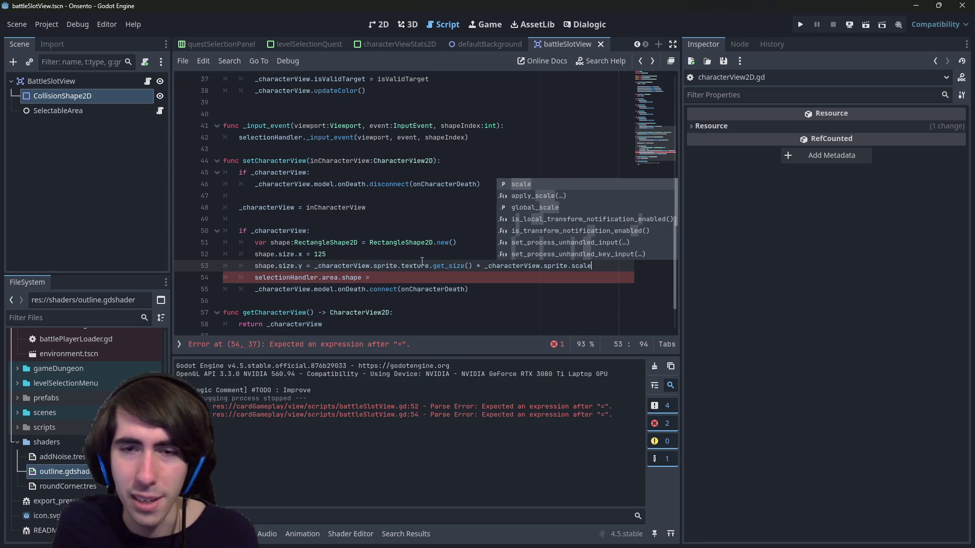
pyautogui.click(550, 207)
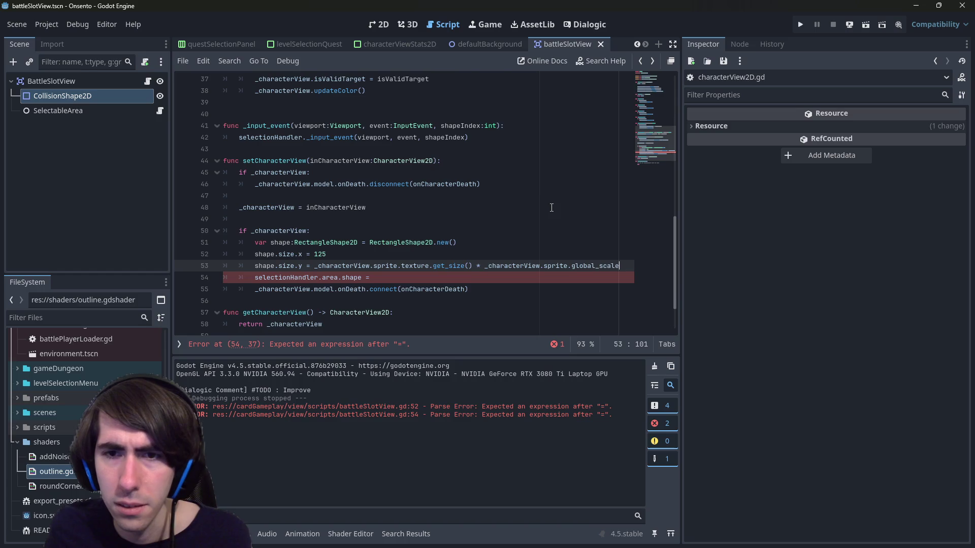
pyautogui.hotkey('ctrl', 'BackSpace')
pyautogui.write('sc')
pyautogui.press('Return')
# Step: Complete 'selectionHandler.area.shape = shape', save, and use the .y components of get_size() and scale
pyautogui.press('Down')
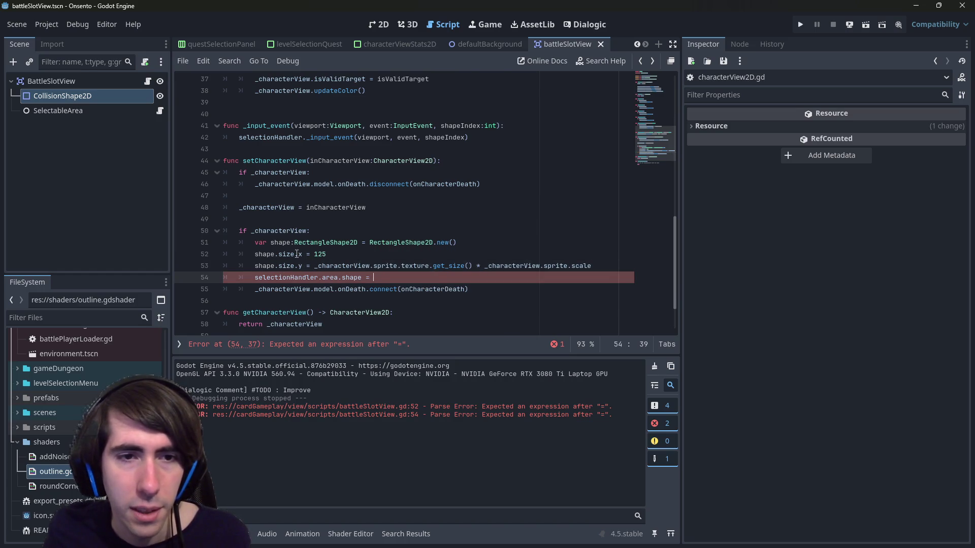
pyautogui.write('shape')
pyautogui.hotkey('ctrl', 's')
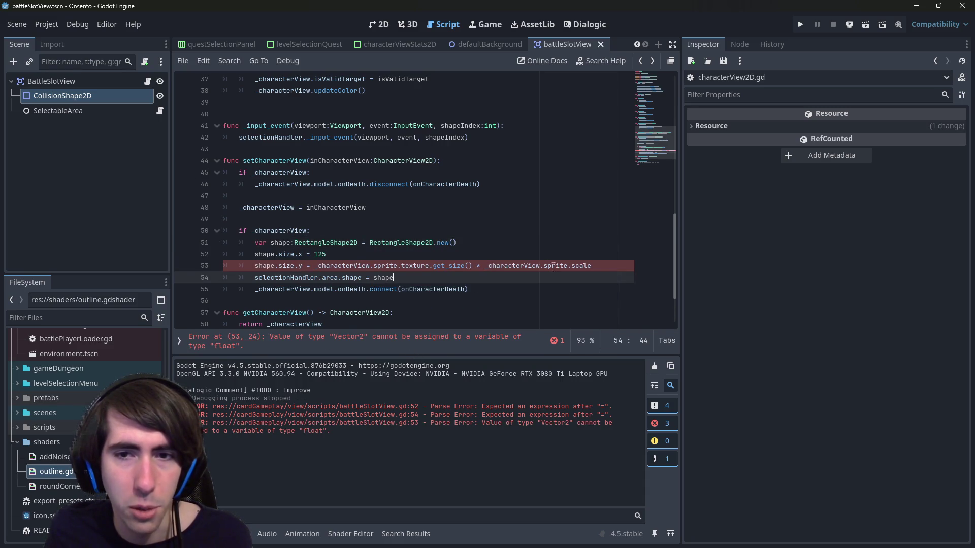
pyautogui.click(603, 266)
pyautogui.write('.y')
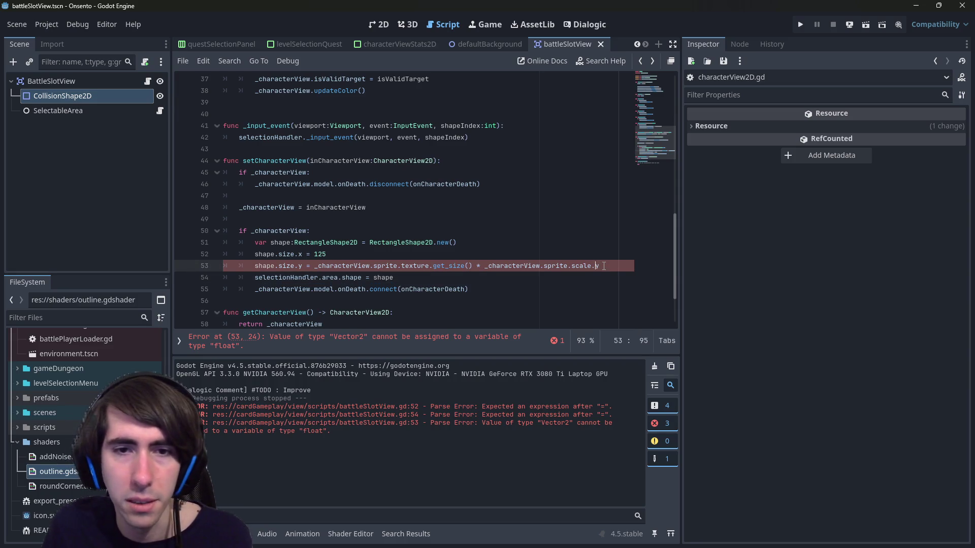
pyautogui.hotkey('ctrl', 'Left')
pyautogui.hotkey('ctrl', 'Left')
pyautogui.hotkey('ctrl', 'Left')
pyautogui.hotkey('ctrl', 'Right')
pyautogui.hotkey('ctrl', 'Right')
pyautogui.write('.y')
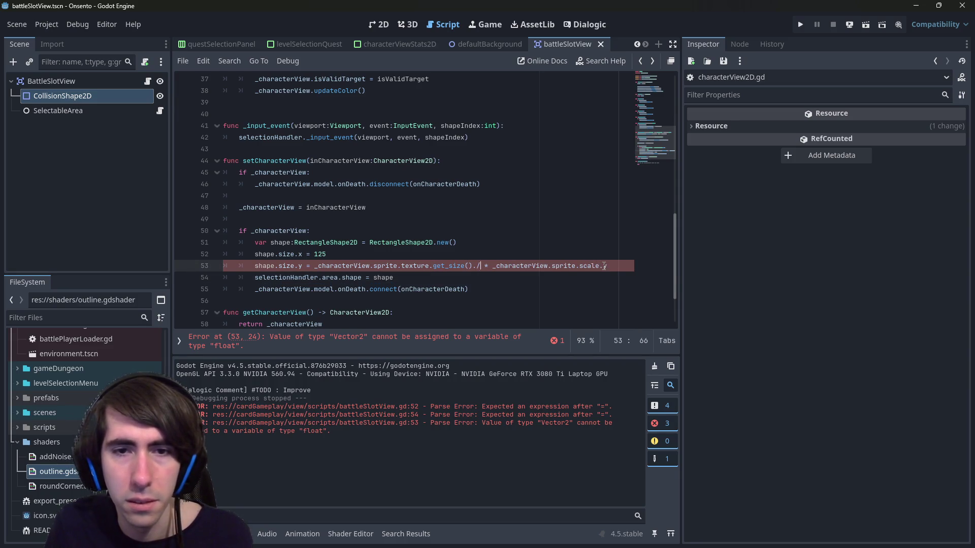
pyautogui.click(88, 111)
# Step: Check CollisionShape2D's 300.0 height, then begin a 'selectionHandler.area.position = -' line above line 54
pyautogui.click(80, 97)
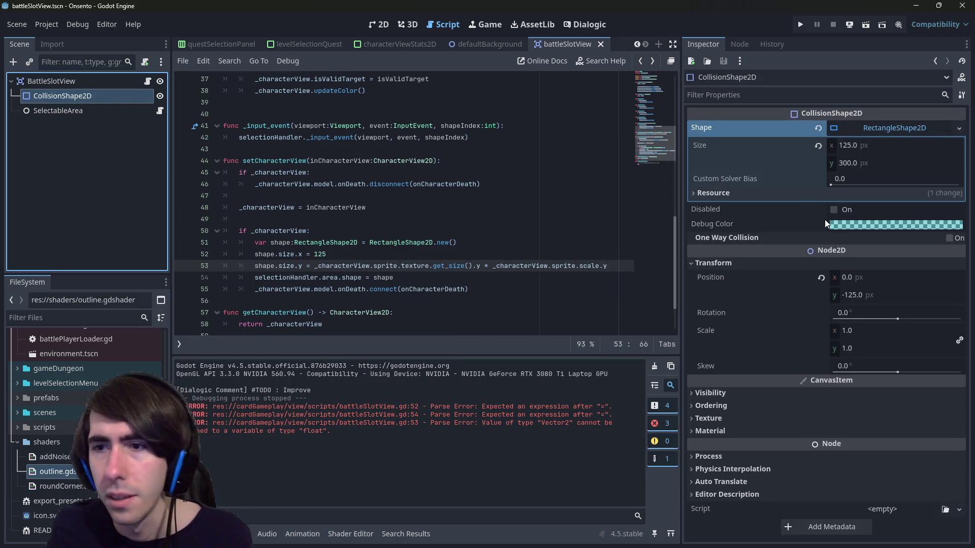
pyautogui.click(869, 161)
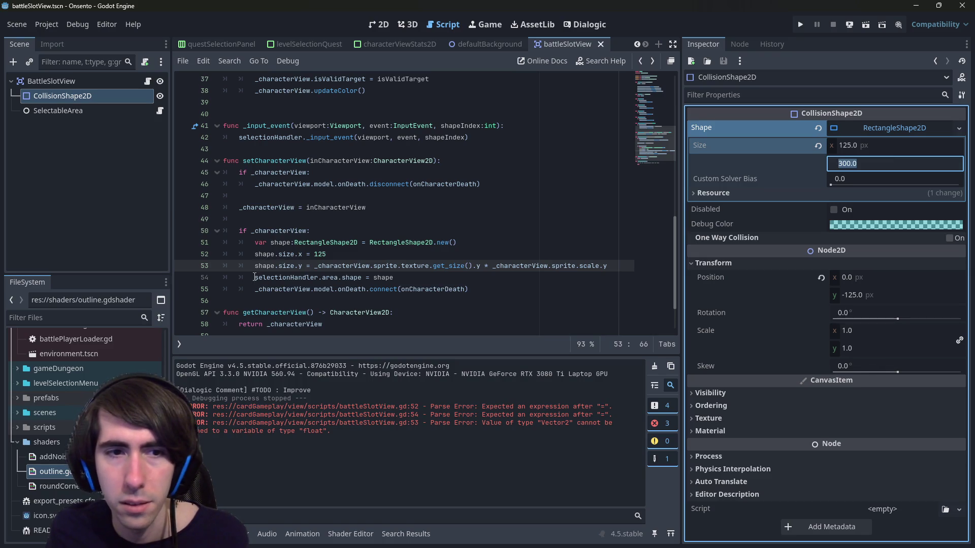
pyautogui.moveTo(255, 278); pyautogui.dragTo(338, 278)
pyautogui.hotkey('ctrl', 'c')
pyautogui.hotkey('ctrl', 'shift', 'Return')
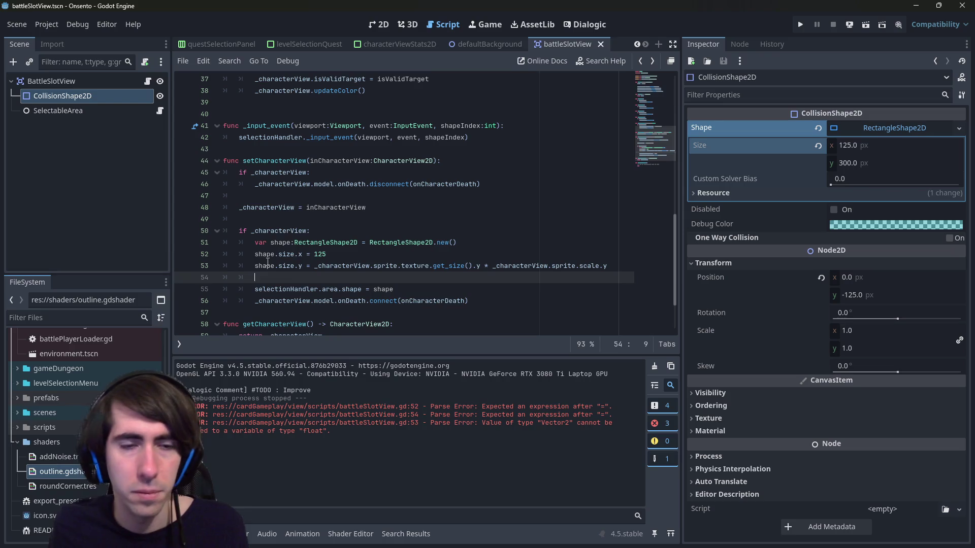
pyautogui.hotkey('ctrl', 'v')
pyautogui.write('.position = -')
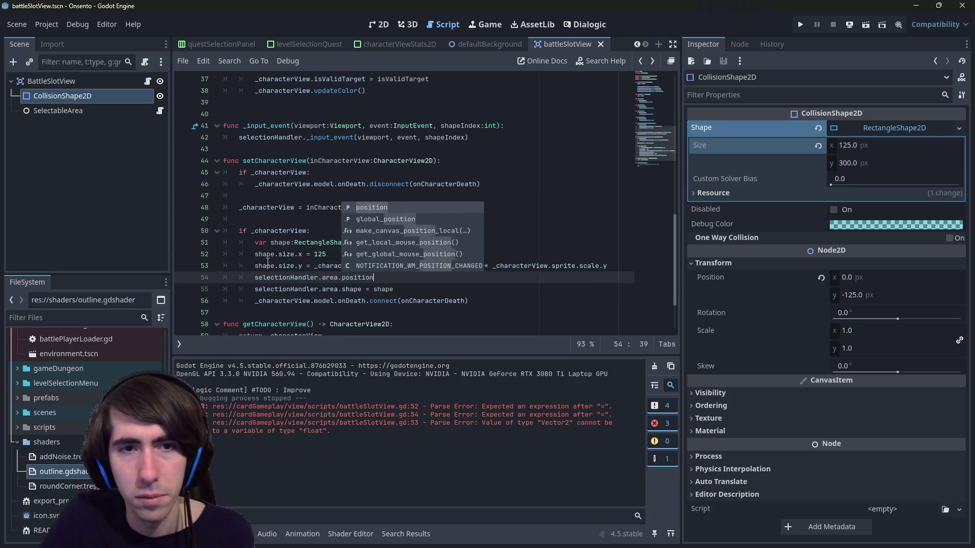
# Step: Finish the position line with '- shape.size.y' and save
pyautogui.press('Up')
pyautogui.hotkey('ctrl', 'Left')
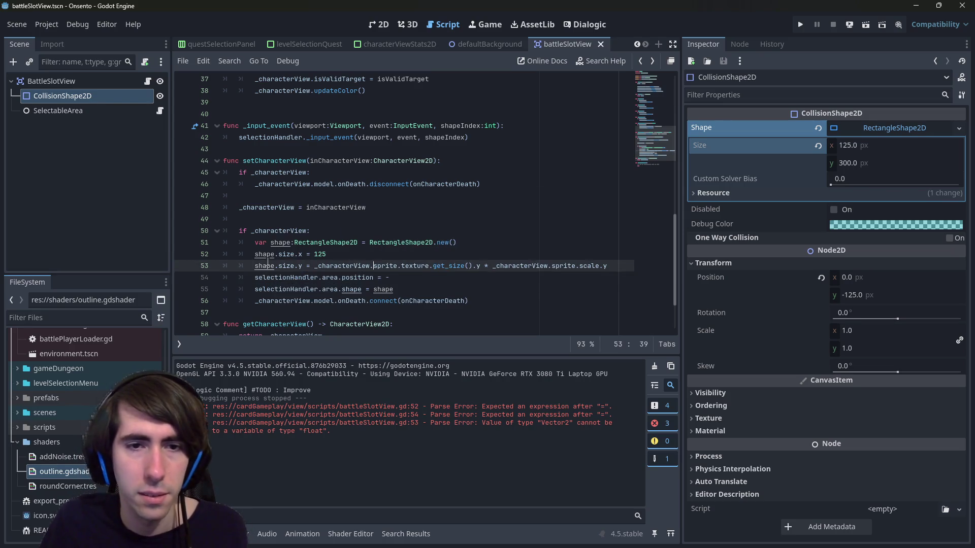
pyautogui.hotkey('ctrl', 'shift', 'Left')
pyautogui.hotkey('ctrl', 'shift', 'Left')
pyautogui.press('Down')
pyautogui.press('End')
pyautogui.press('Left')
pyautogui.press('Left')
pyautogui.press('Left')
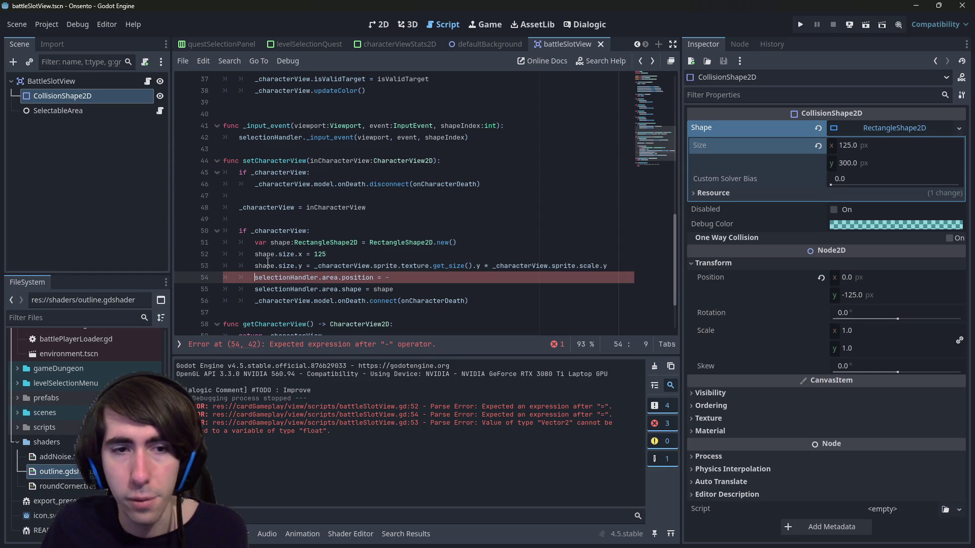
pyautogui.press('End')
pyautogui.write('shape.size.y')
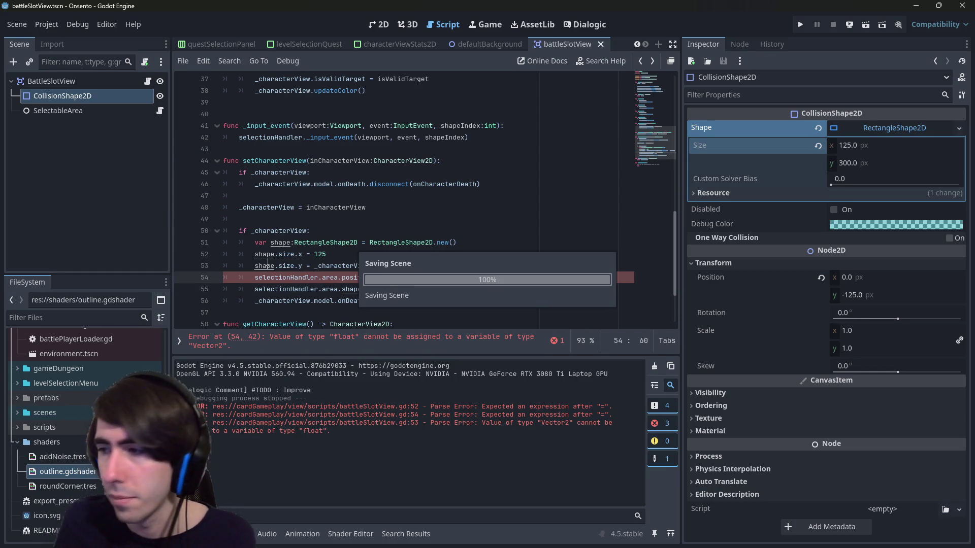
pyautogui.hotkey('ctrl', 's')
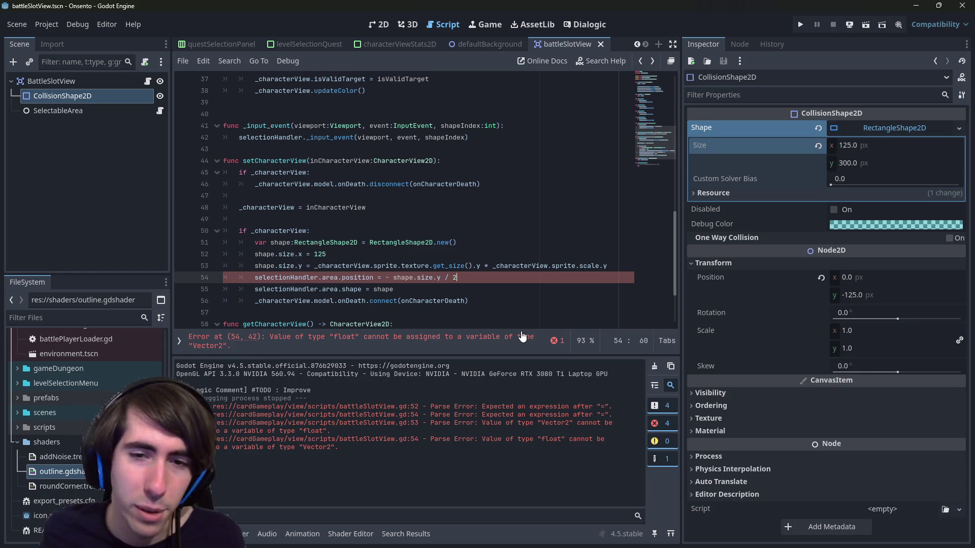
# Step: Fix the line-54 type error by assigning to position.y, and save the script
pyautogui.click(358, 346)
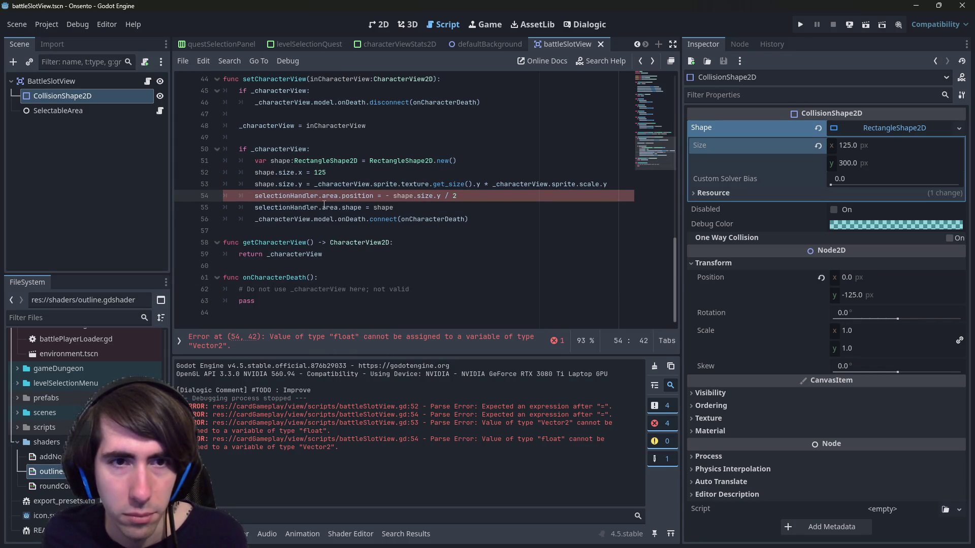
pyautogui.click(376, 195)
pyautogui.write('.y')
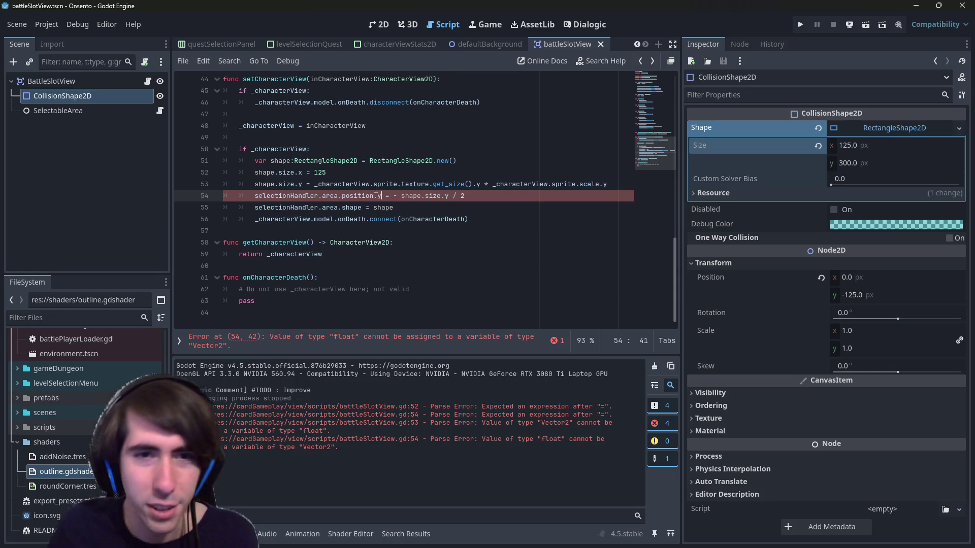
pyautogui.hotkey('ctrl', 's')
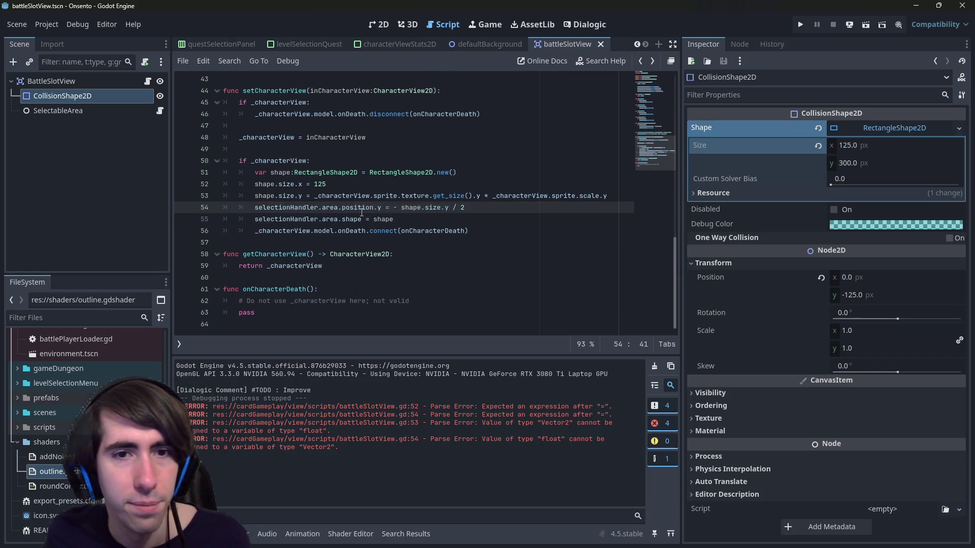
pyautogui.scroll(2, 371, 212)
pyautogui.moveTo(564, 44)
pyautogui.mouseDown()
pyautogui.moveTo(220, 45)
pyautogui.moveTo(221, 56)
pyautogui.moveTo(230, 37)
pyautogui.moveTo(248, 46)
pyautogui.mouseUp()
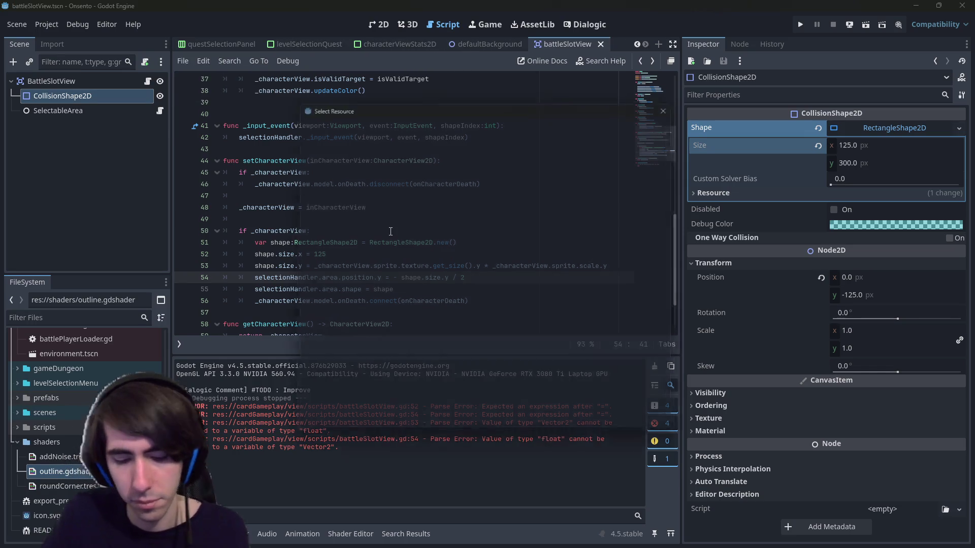
# Step: Quick-open tutorial3.tscn by searching 'tuto3' and run it as the current scene
pyautogui.hotkey('shift', 'alt', 'o')
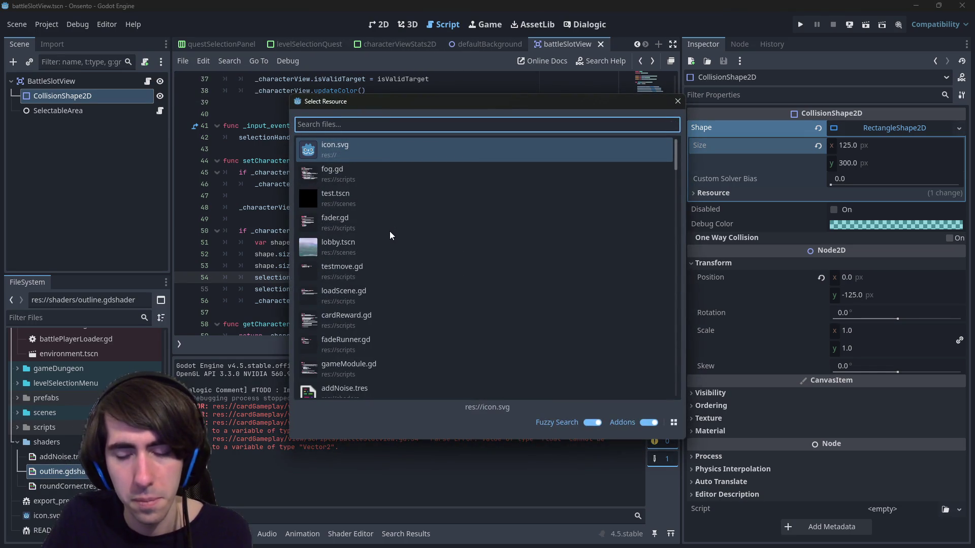
pyautogui.write('tutorial')
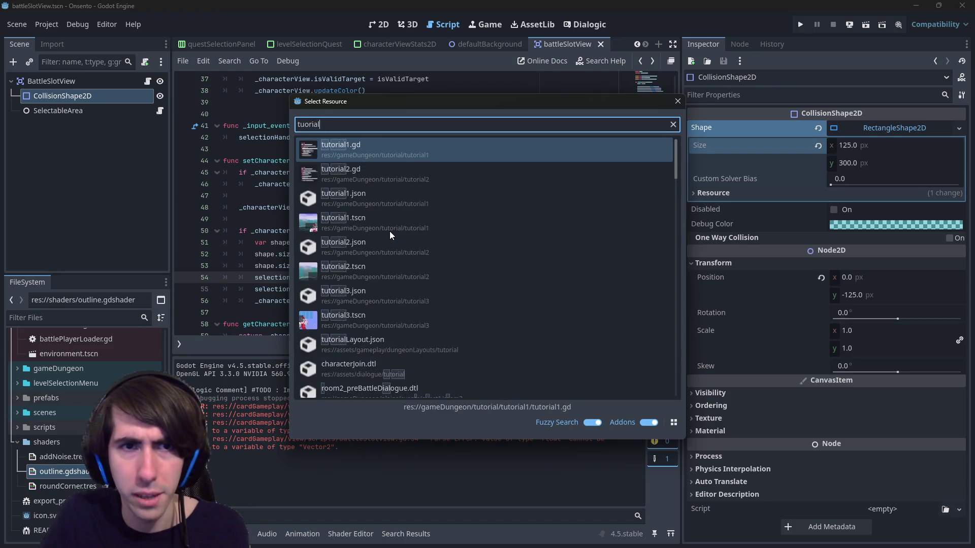
pyautogui.write('3')
pyautogui.press('Return')
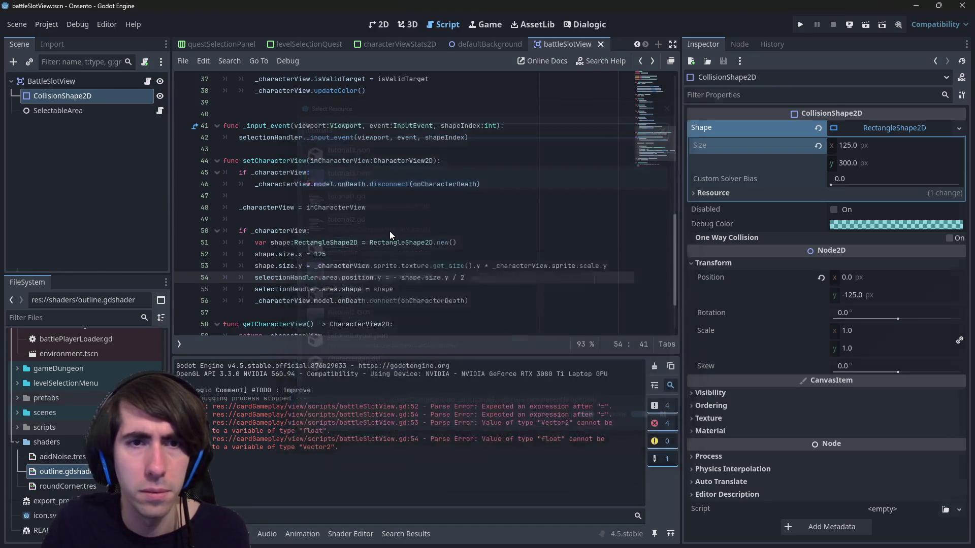
pyautogui.click(865, 24)
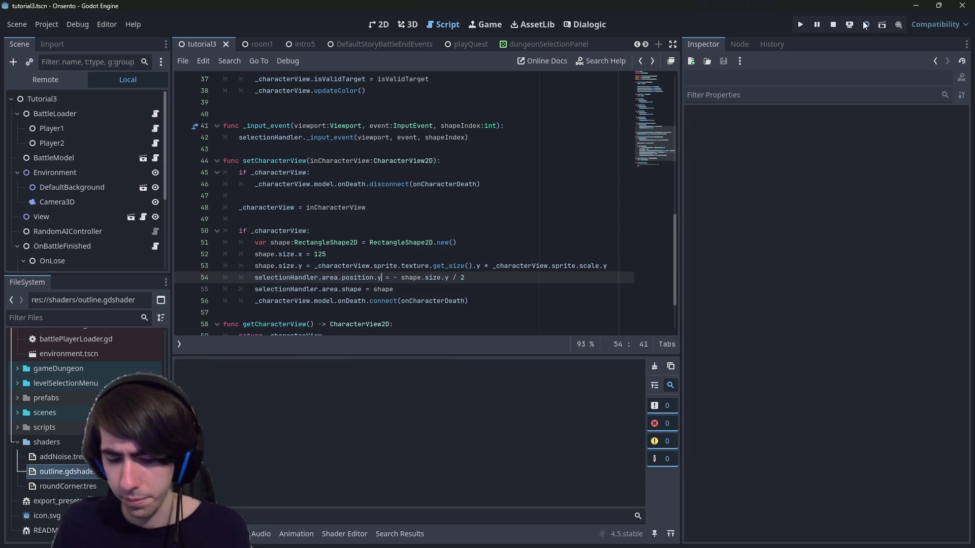
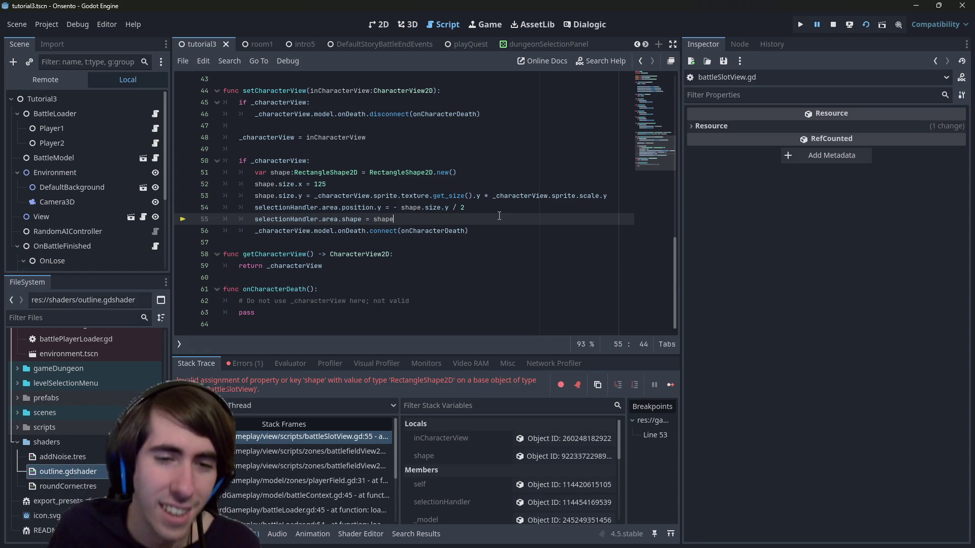
# Step: Inspect the debugger shape values on lines 53–55 of battleSlotView.gd, then open the characterView2D scene
pyautogui.press('Up')
pyautogui.press('Down')
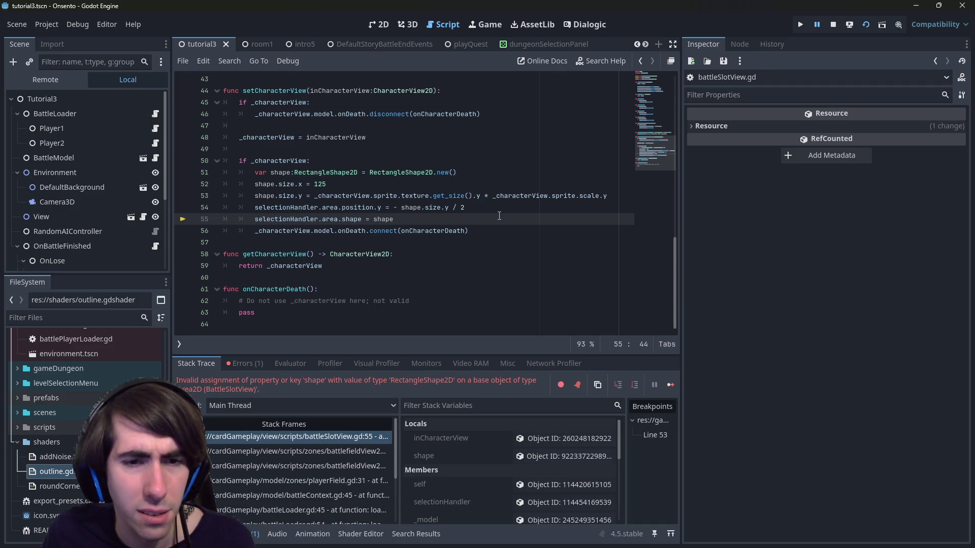
pyautogui.click(445, 195)
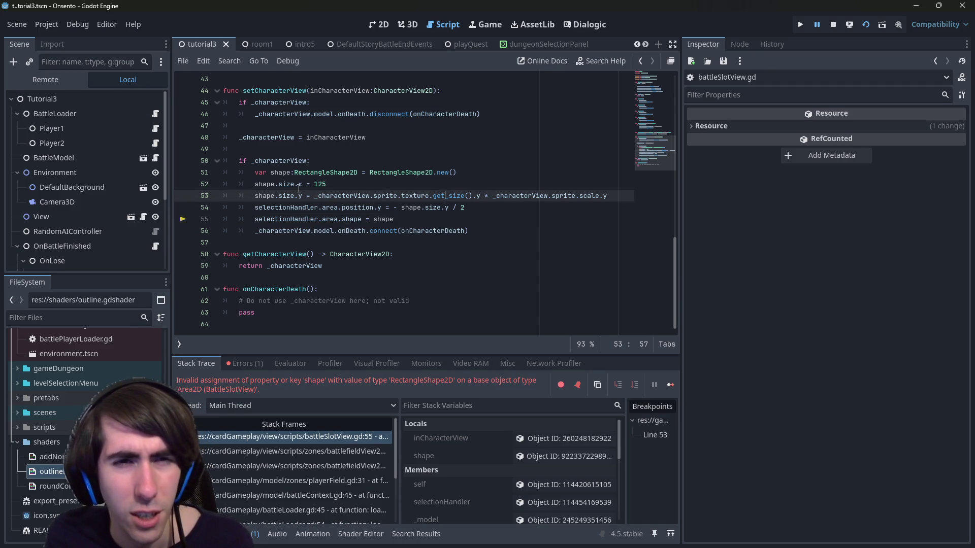
pyautogui.moveTo(352, 221)
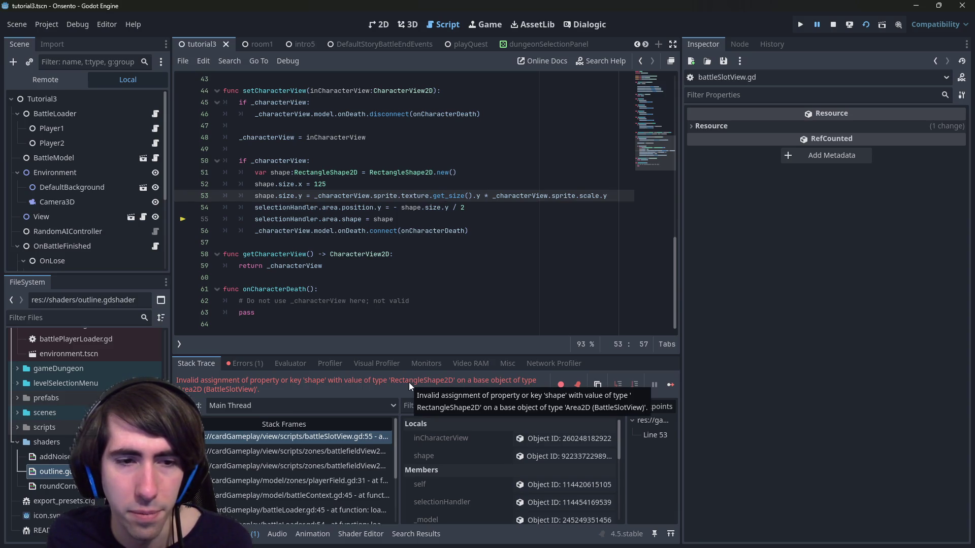
pyautogui.click(359, 222)
pyautogui.moveTo(364, 224)
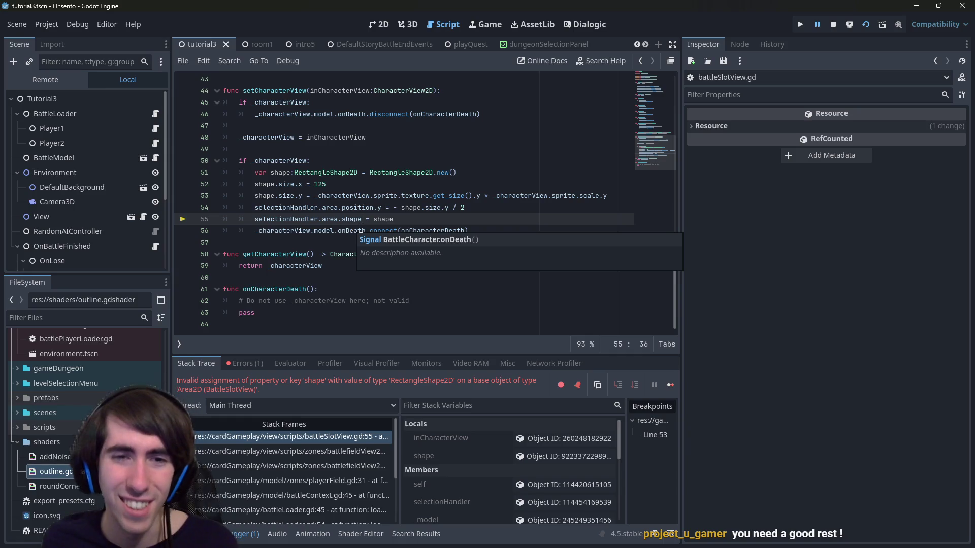
pyautogui.press('Up')
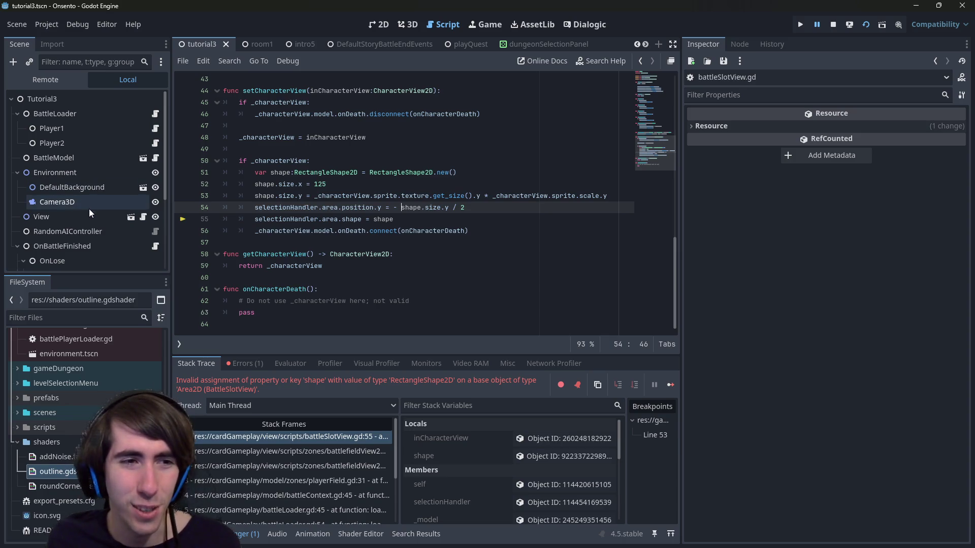
pyautogui.click(143, 217)
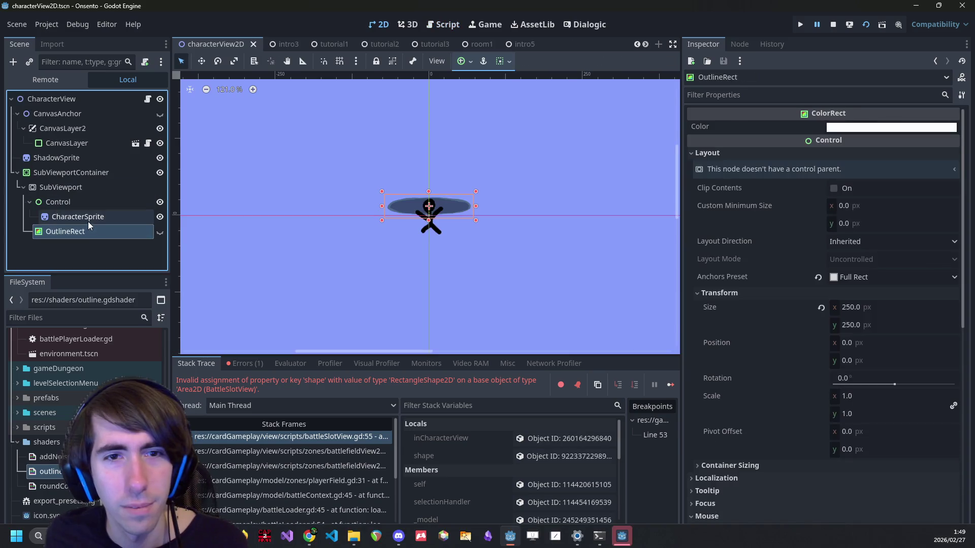
# Step: Find and open battleSlotView.tscn through Quick Open, then open its root node's script
pyautogui.press('Up')
pyautogui.press('Up')
pyautogui.press('Up')
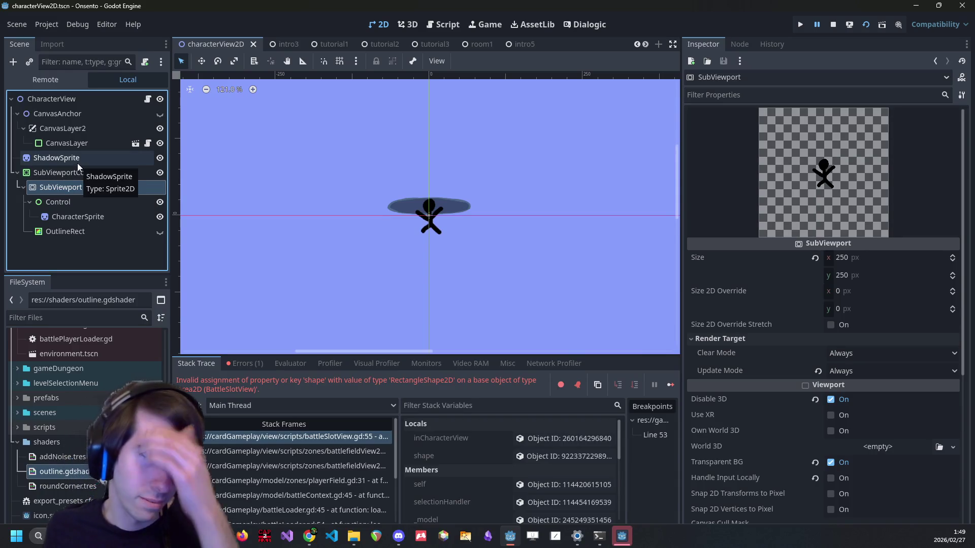
pyautogui.hotkey('alt', 'shift', 'o')
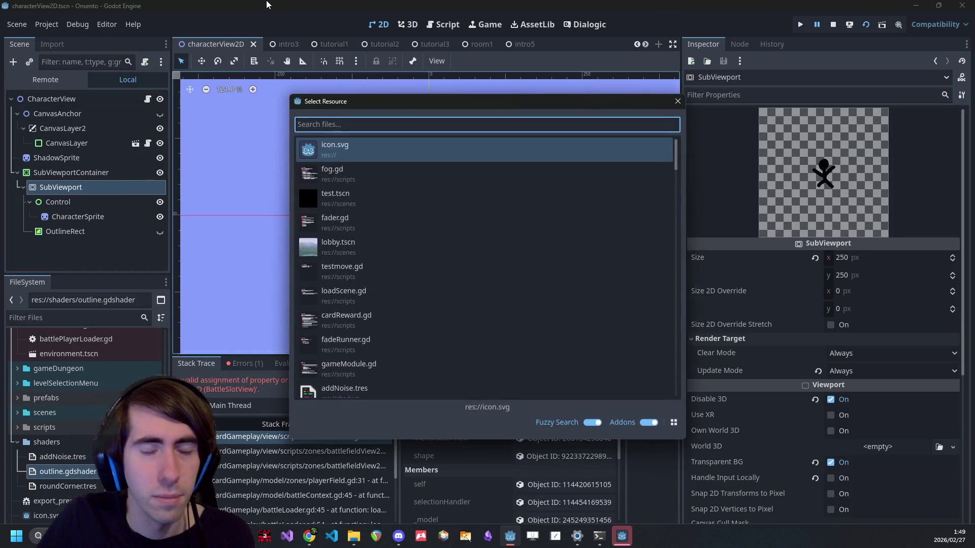
pyautogui.write('battl')
pyautogui.write('eSlotView')
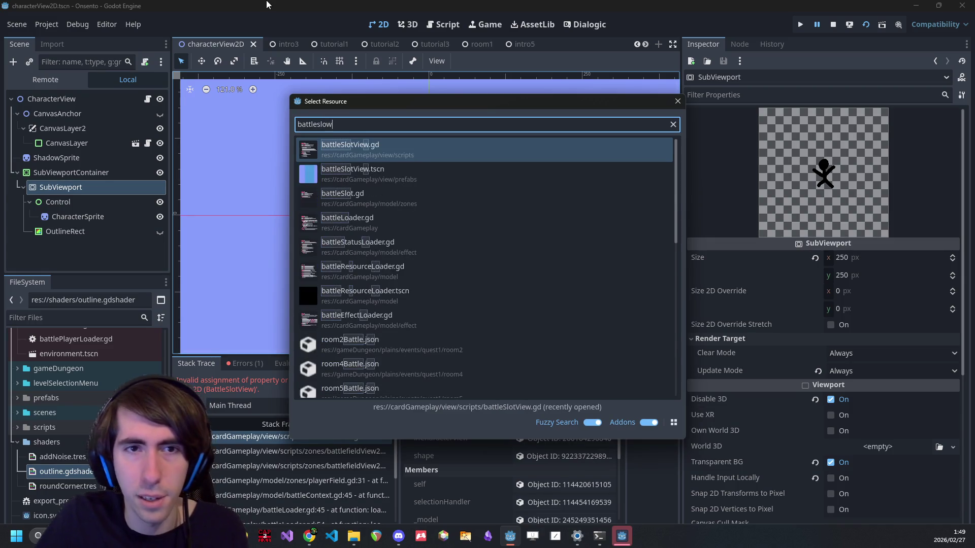
pyautogui.press('Return')
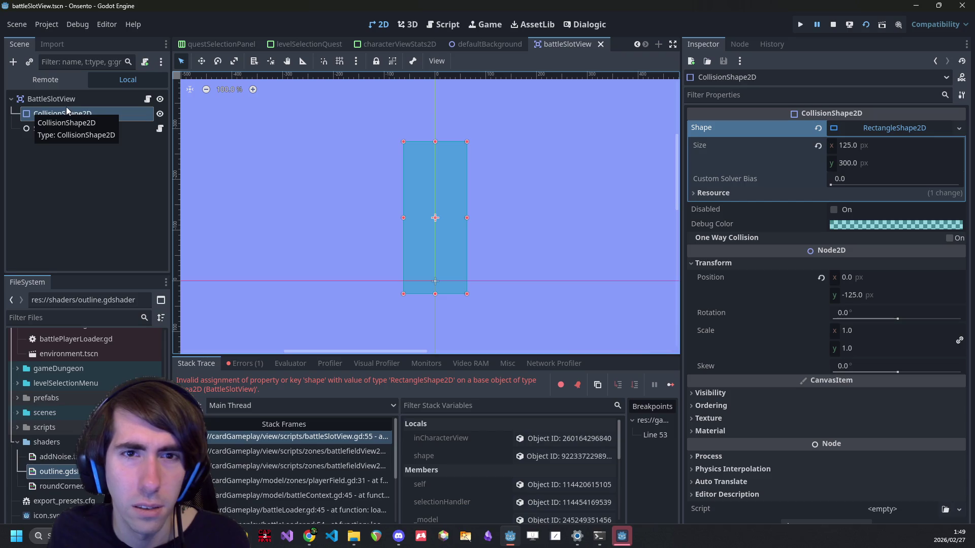
pyautogui.click(148, 100)
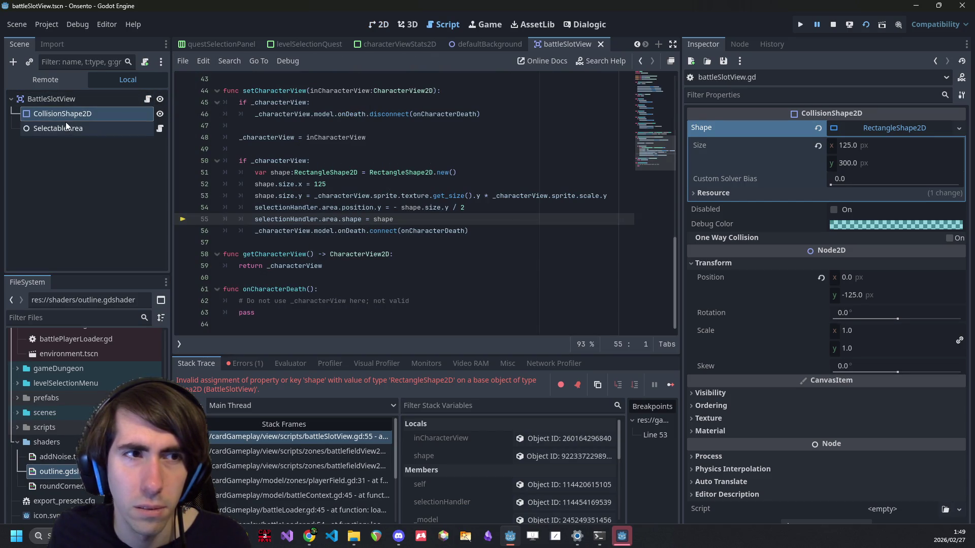
# Step: Open the SelectableArea node's selectableArea.gd script and select its Area2D type
pyautogui.click(78, 128)
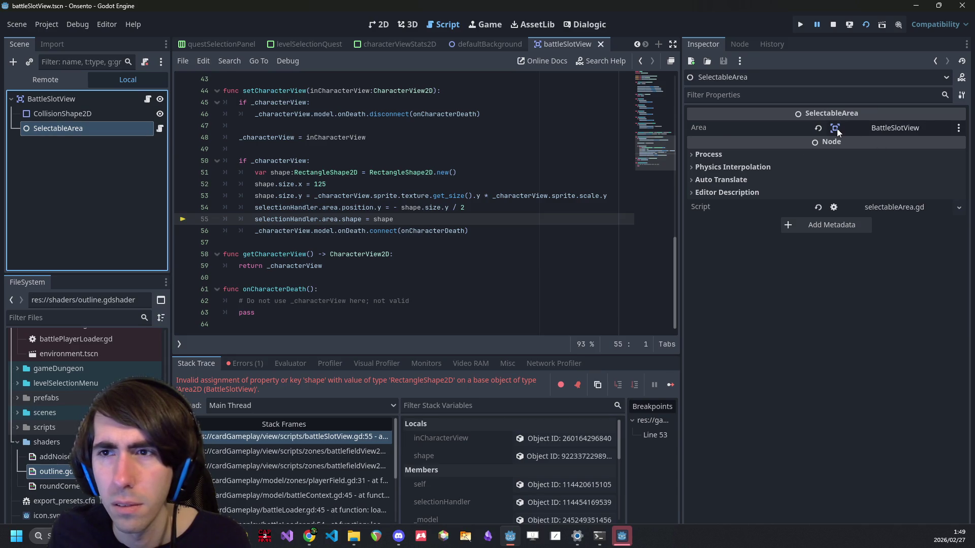
pyautogui.click(159, 129)
pyautogui.doubleClick(306, 115)
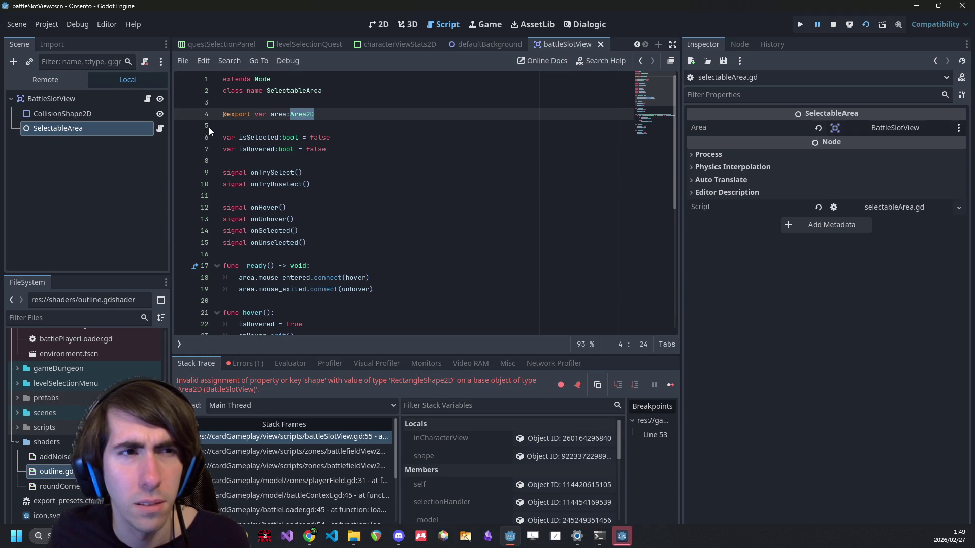
# Step: Check the CollisionShape2D rectangle and the BattleSlotView root node, then switch to the web browser
pyautogui.click(47, 115)
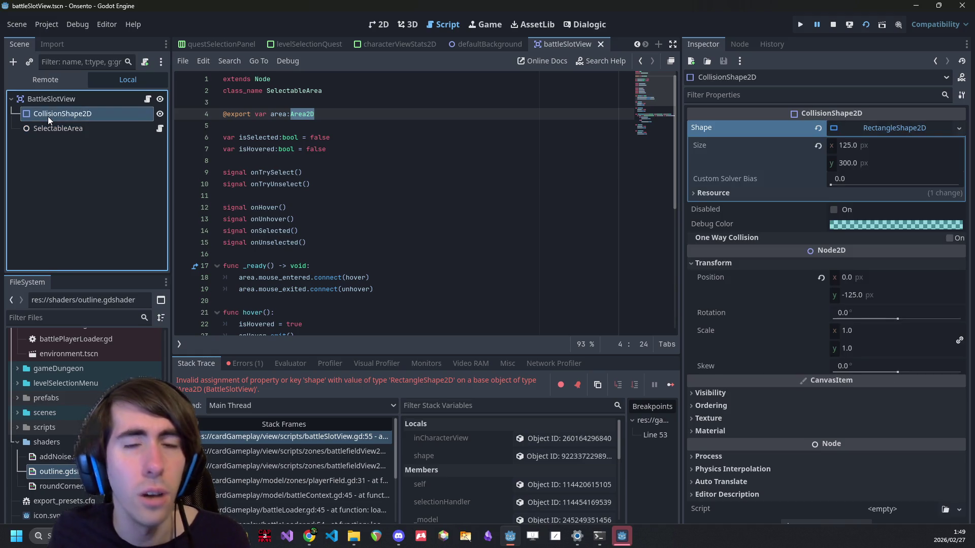
pyautogui.click(84, 132)
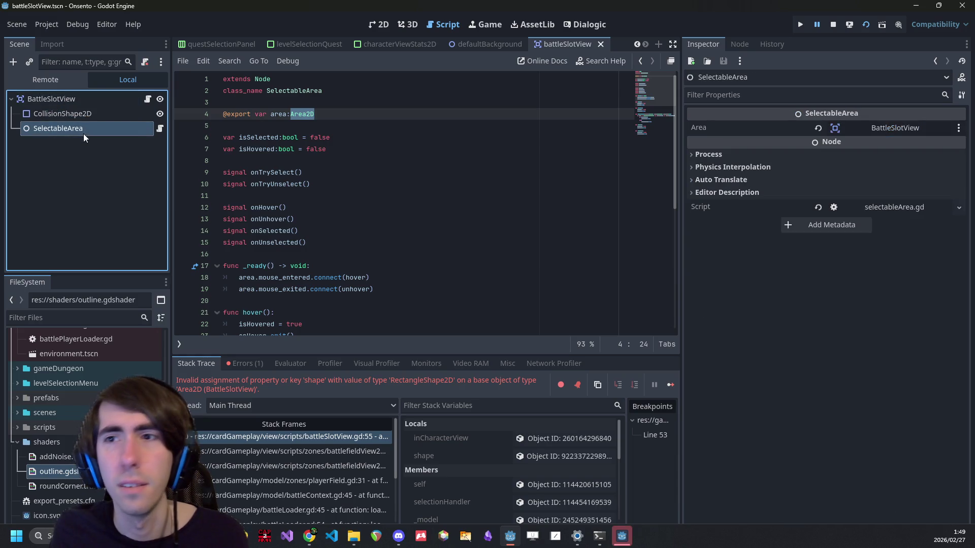
pyautogui.click(80, 115)
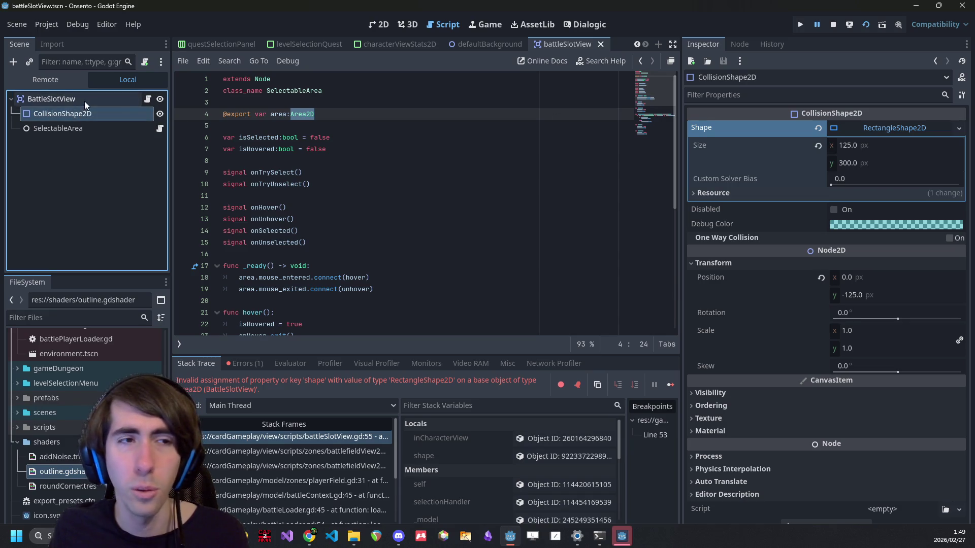
pyautogui.click(91, 104)
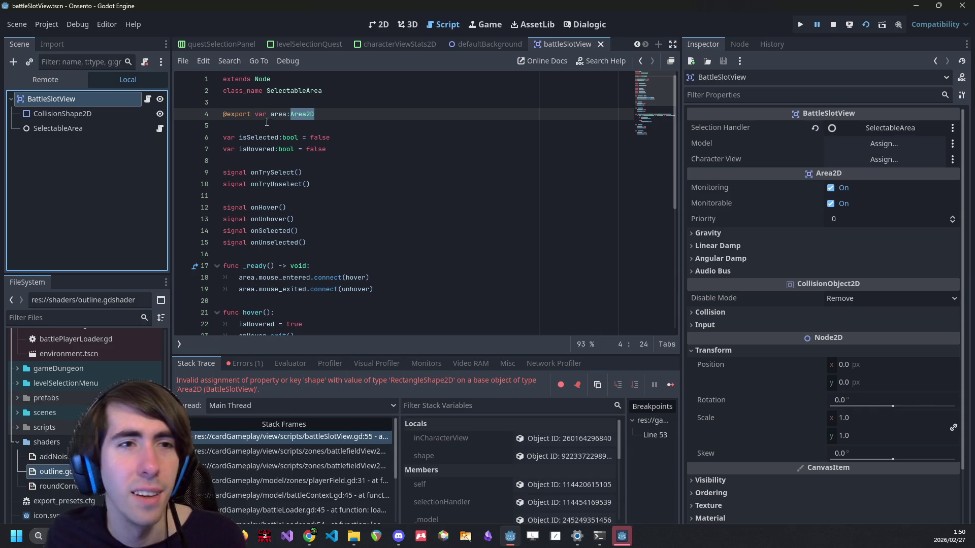
pyautogui.scroll(-7, 315, 149)
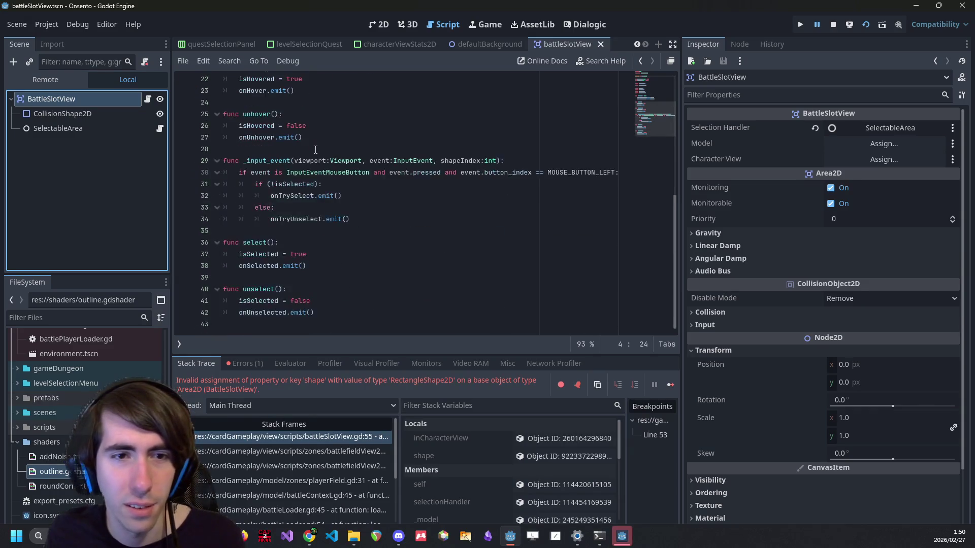
pyautogui.scroll(7, 316, 150)
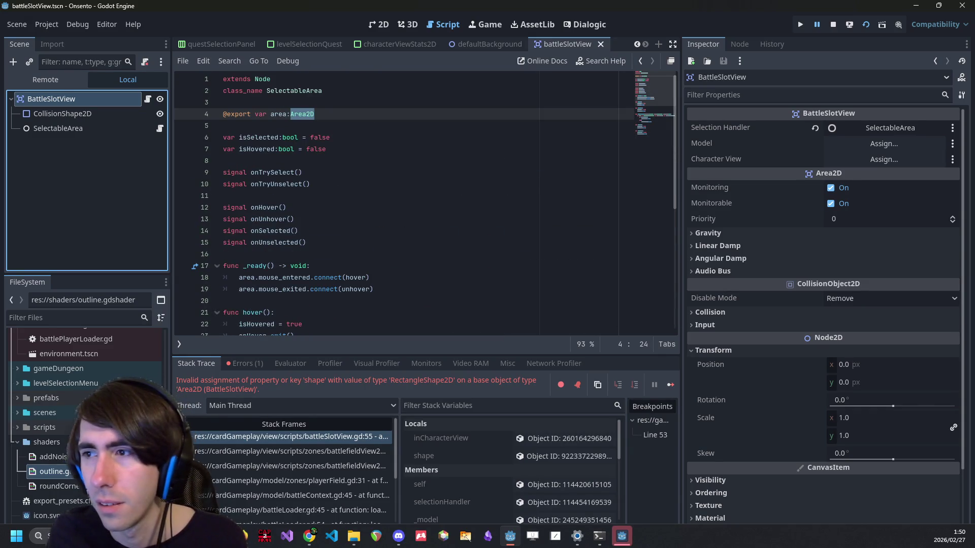
pyautogui.hotkey('alt', 'Tab')
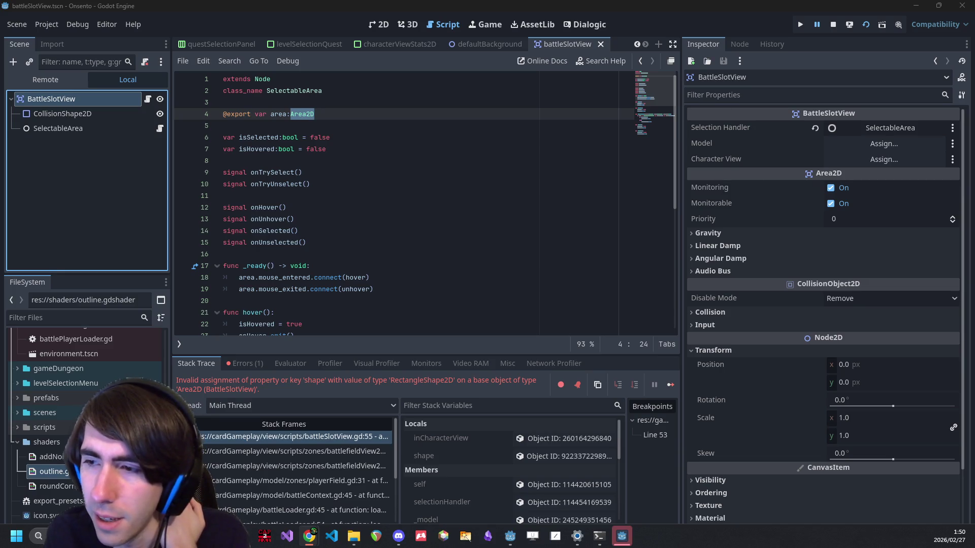
pyautogui.hotkey('alt', 'Tab')
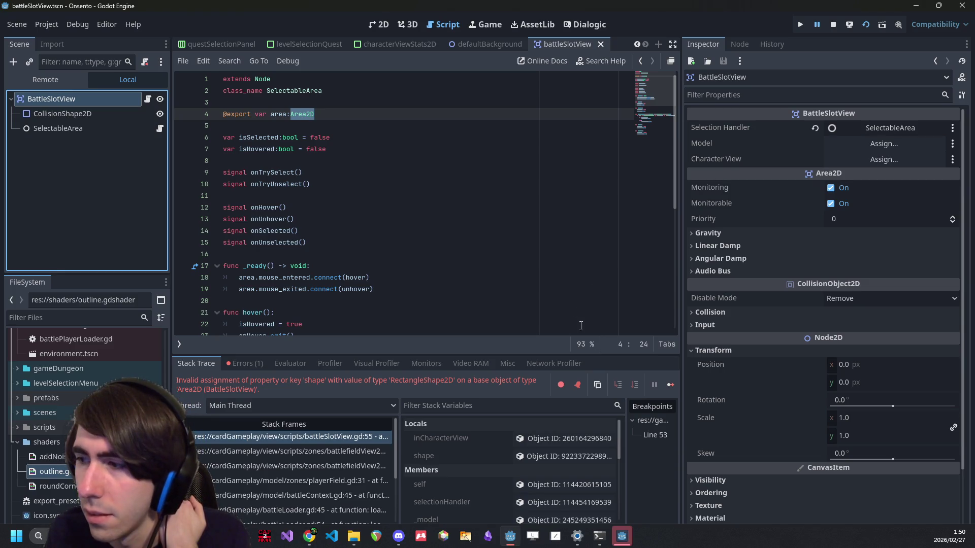
pyautogui.click(322, 115)
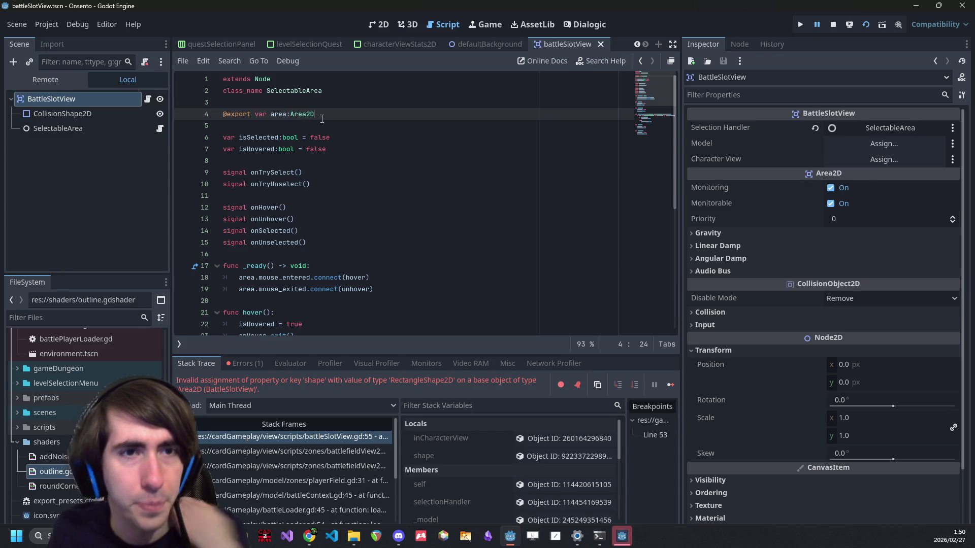
pyautogui.press('Return')
pyautogui.write('@export var collisio')
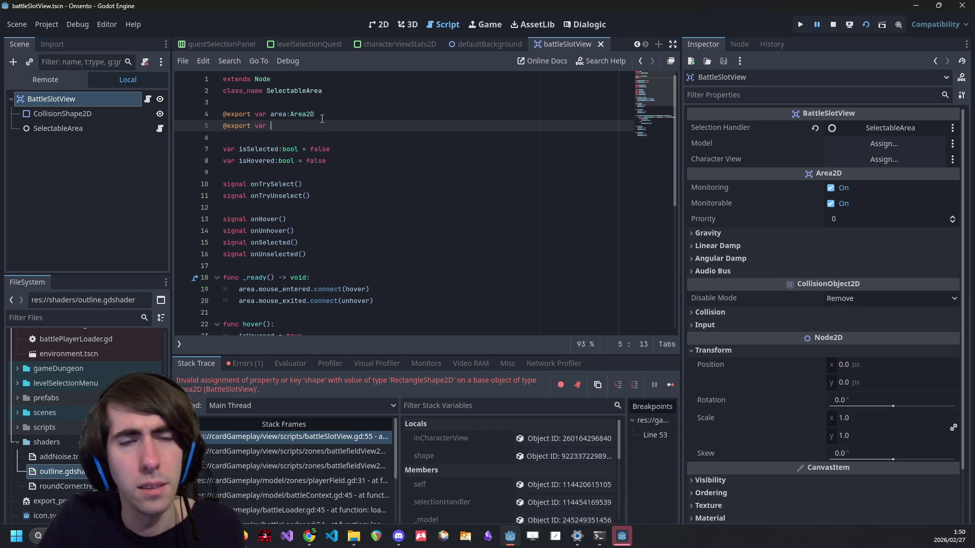
pyautogui.write('nShape:CollisionS')
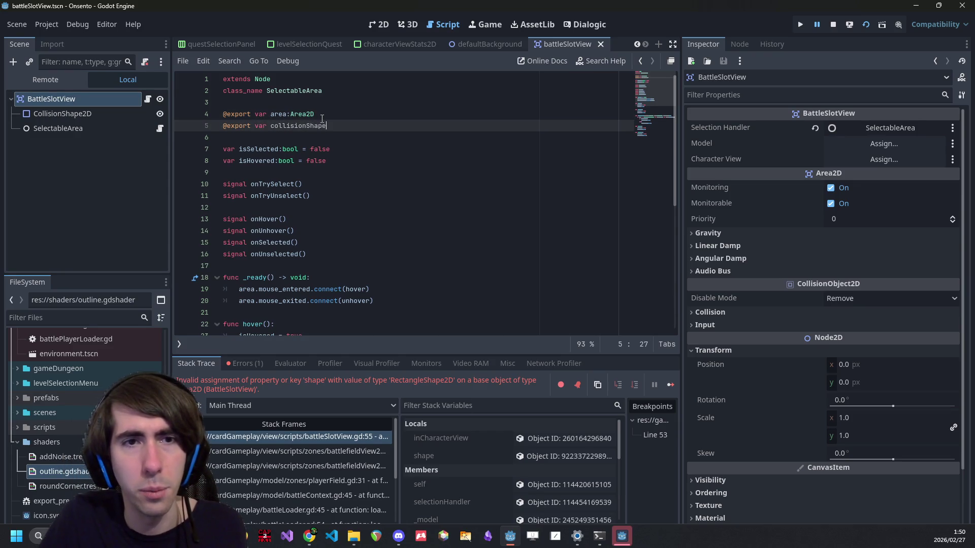
pyautogui.write('hape2')
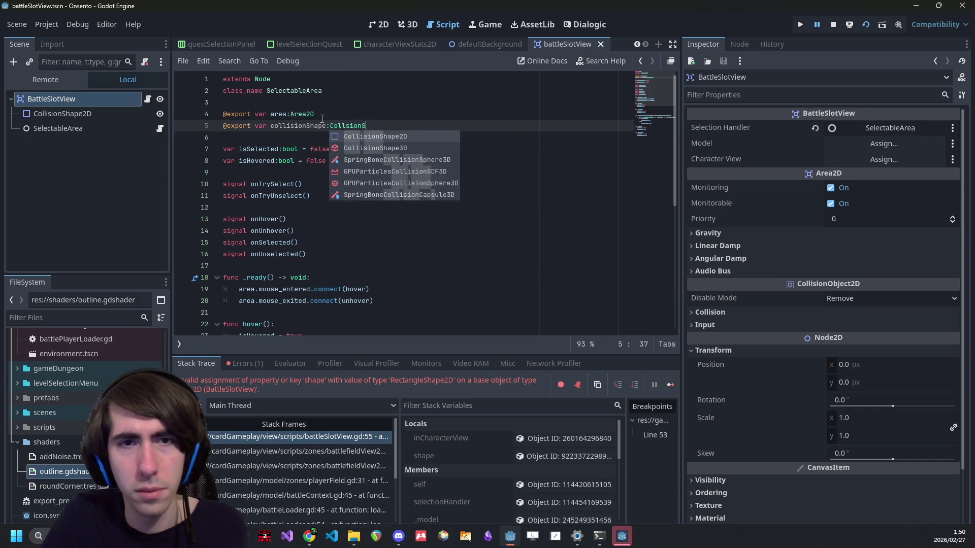
pyautogui.press('Return')
pyautogui.hotkey('ctrl', 's')
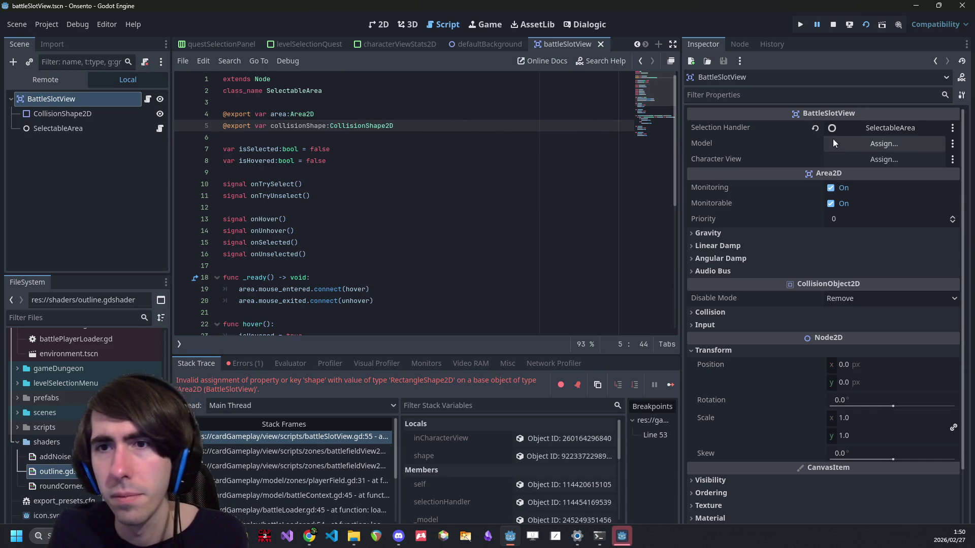
pyautogui.click(493, 172)
pyautogui.scroll(-7, 494, 172)
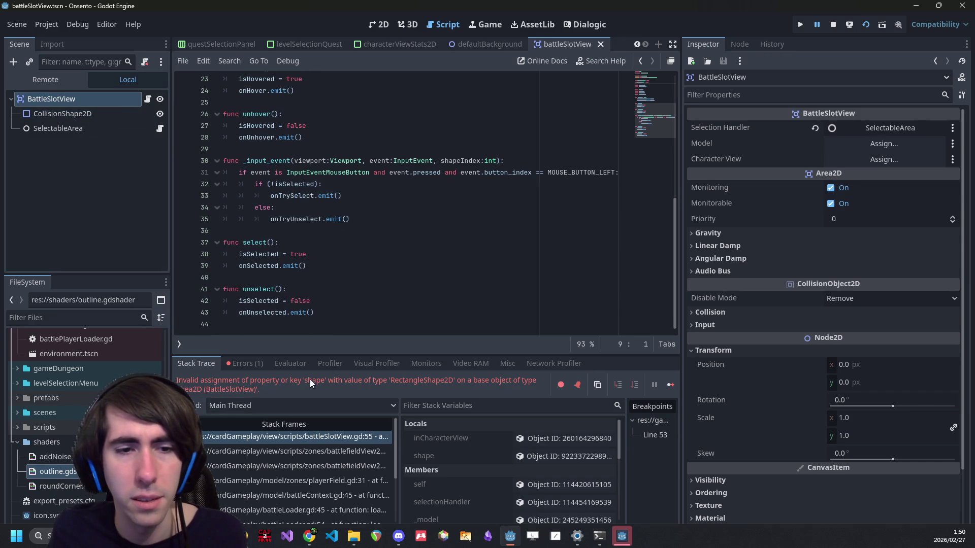
# Step: Check the debugger error at the line 55 shape assignment and stop the running game
pyautogui.click(245, 363)
pyautogui.click(337, 406)
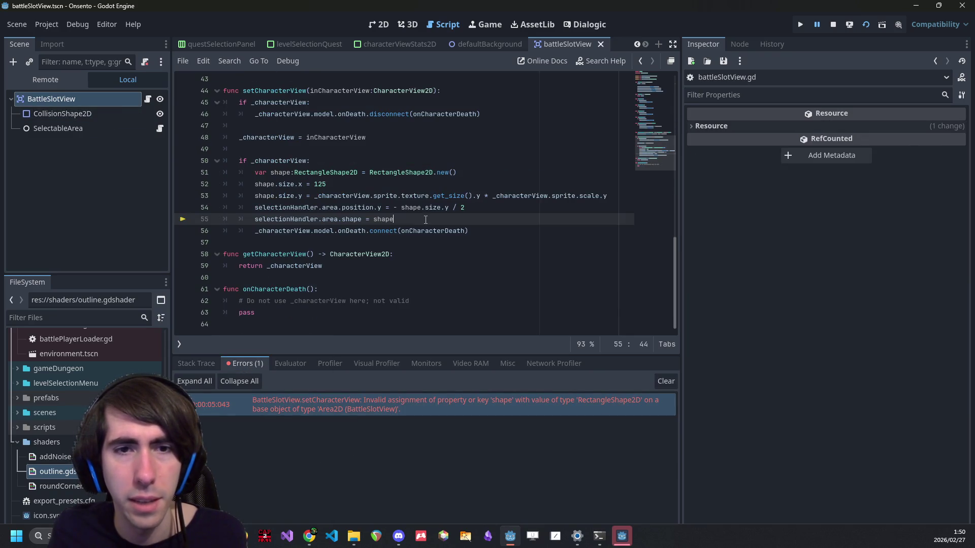
pyautogui.scroll(2, 304, 132)
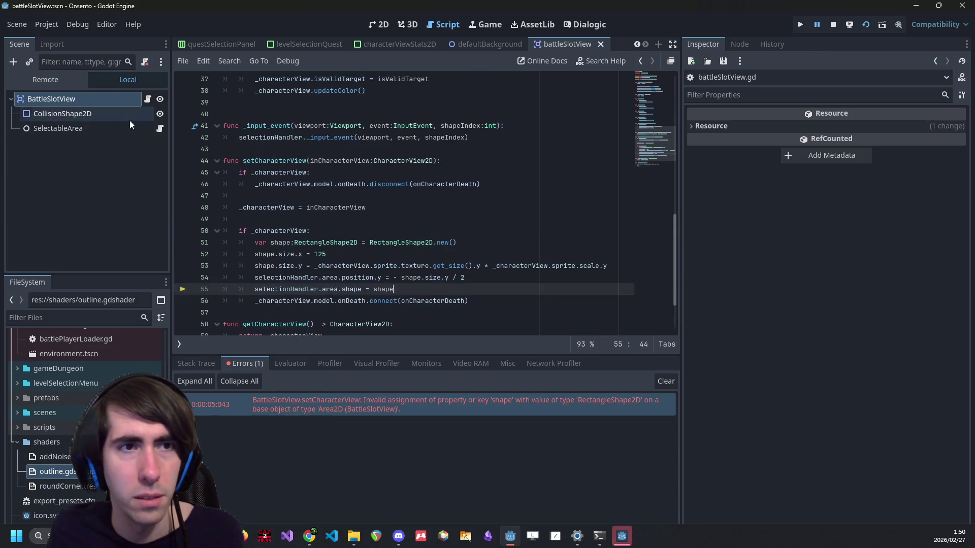
pyautogui.click(117, 99)
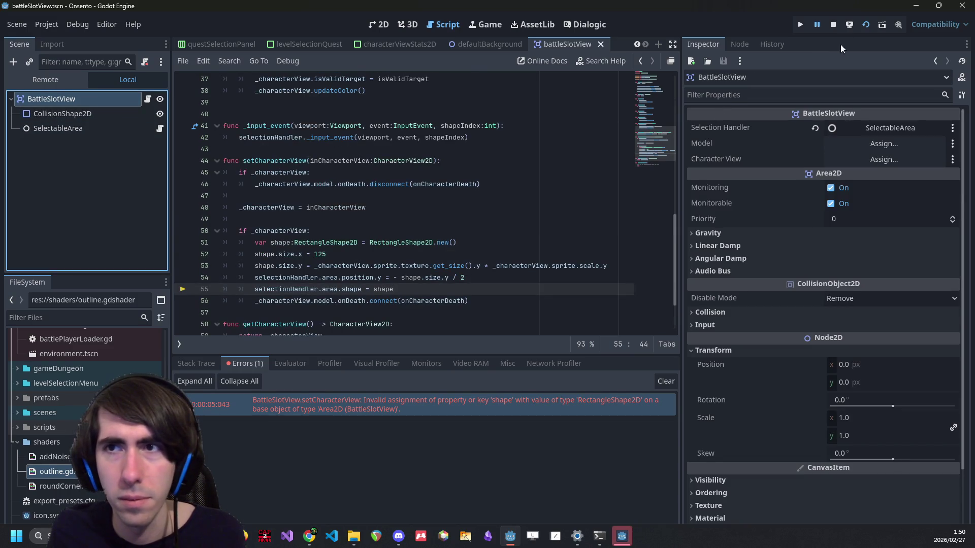
pyautogui.click(834, 25)
# Step: Open selectableArea.gd and select the collisionShape export line
pyautogui.scroll(5, 381, 242)
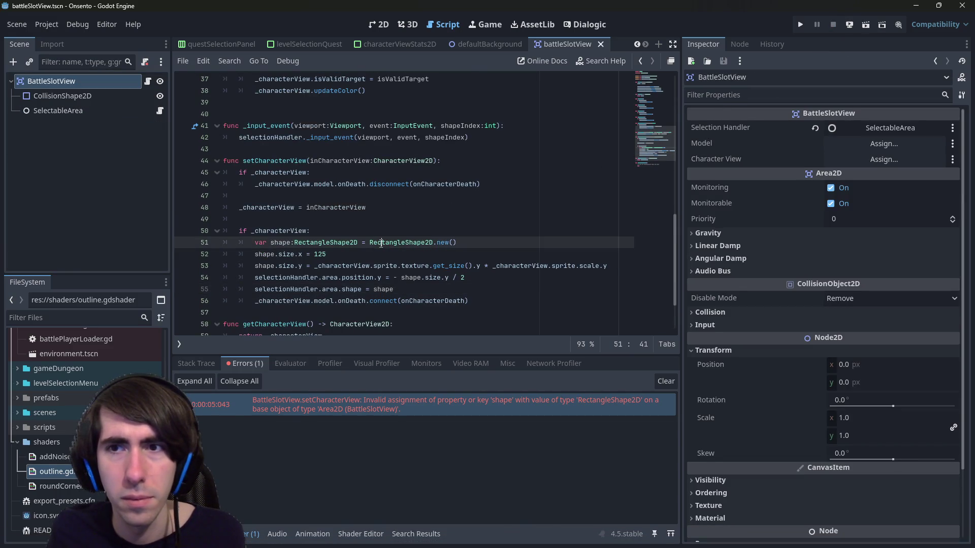
pyautogui.scroll(7, 381, 243)
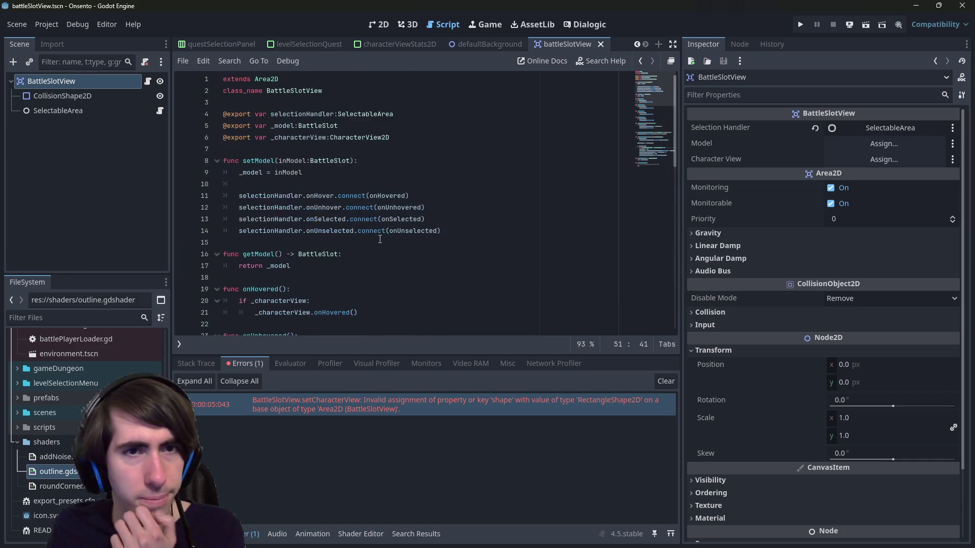
pyautogui.click(81, 80)
pyautogui.click(160, 110)
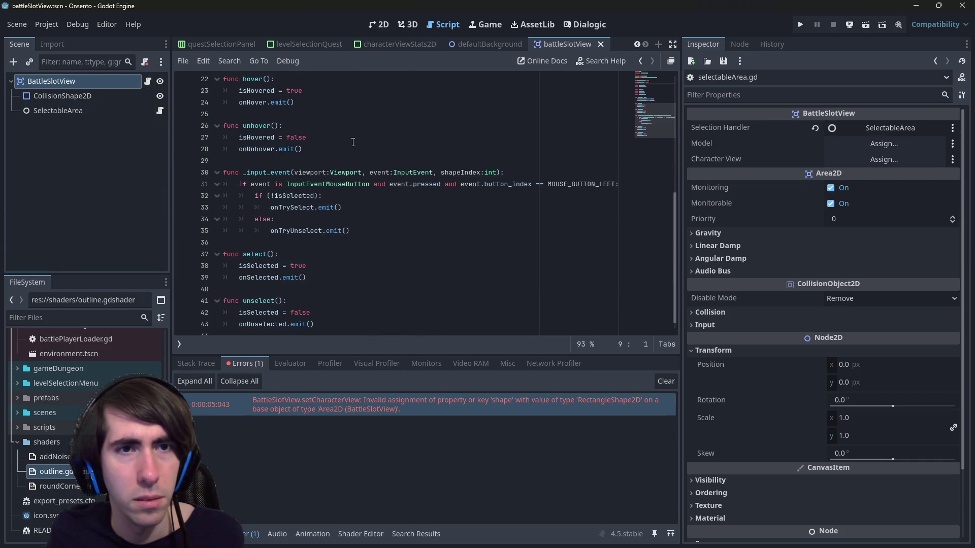
pyautogui.click(378, 148)
pyautogui.hotkey('alt', 'Left')
pyautogui.keyDown('ctrl'); pyautogui.scroll(-1, 382, 146); pyautogui.keyUp('ctrl')
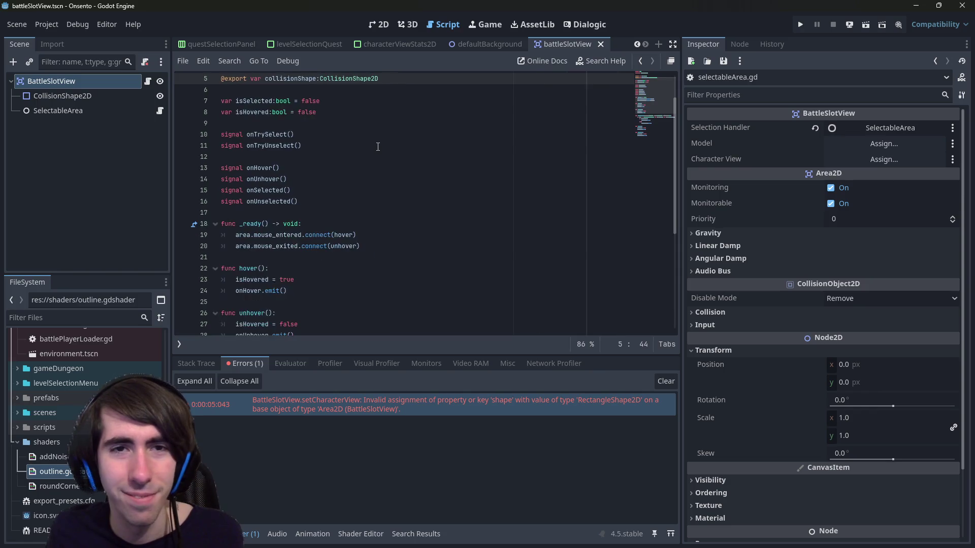
pyautogui.scroll(2, 382, 146)
pyautogui.hotkey('shift', 'Home')
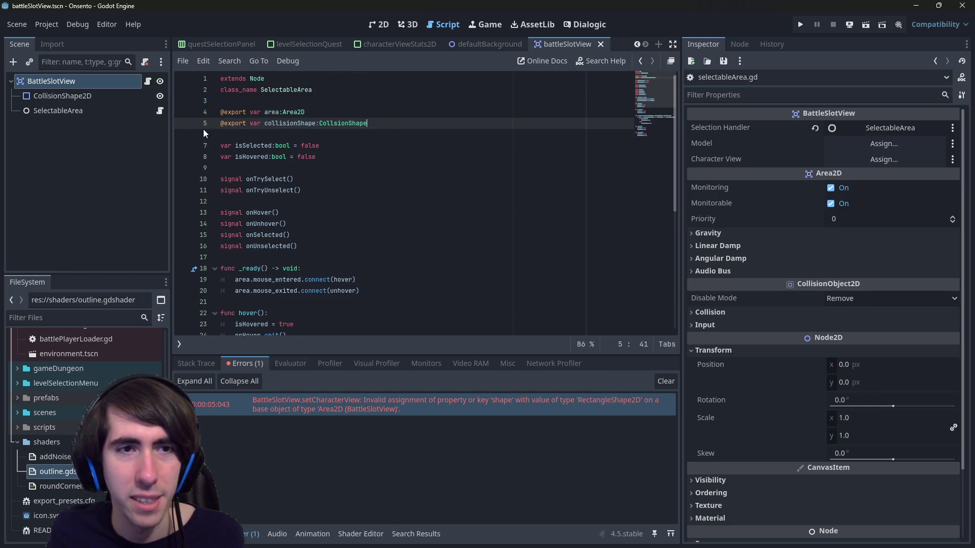
# Step: Move the collisionShape export into battleSlotView.gd after selectionHandler, renamed _collisionShape, and save
pyautogui.press('BackSpace')
pyautogui.press('BackSpace')
pyautogui.hotkey('ctrl', 's')
pyautogui.click(148, 82)
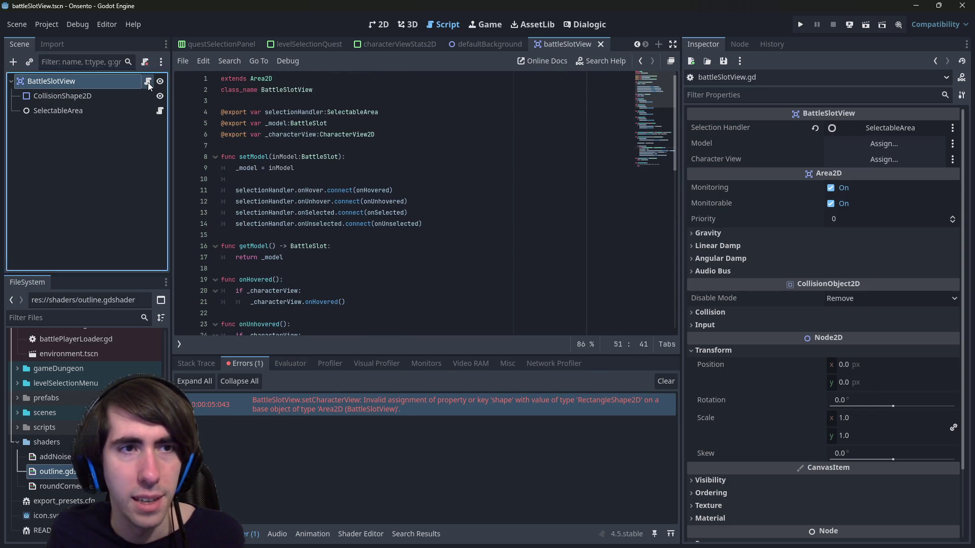
pyautogui.click(401, 138)
pyautogui.press('Return')
pyautogui.click(385, 113)
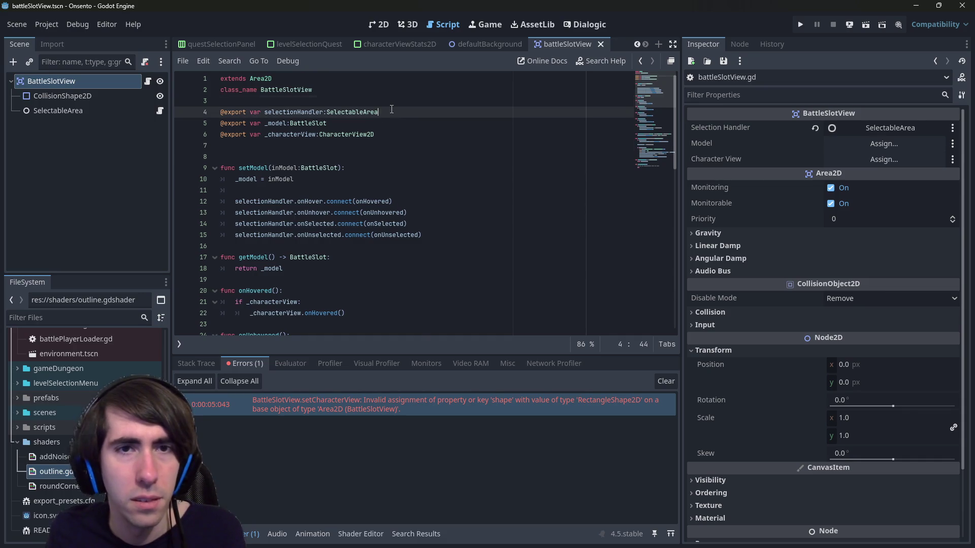
pyautogui.press('Return')
pyautogui.hotkey('ctrl', 'z')
pyautogui.hotkey('ctrl', 'z')
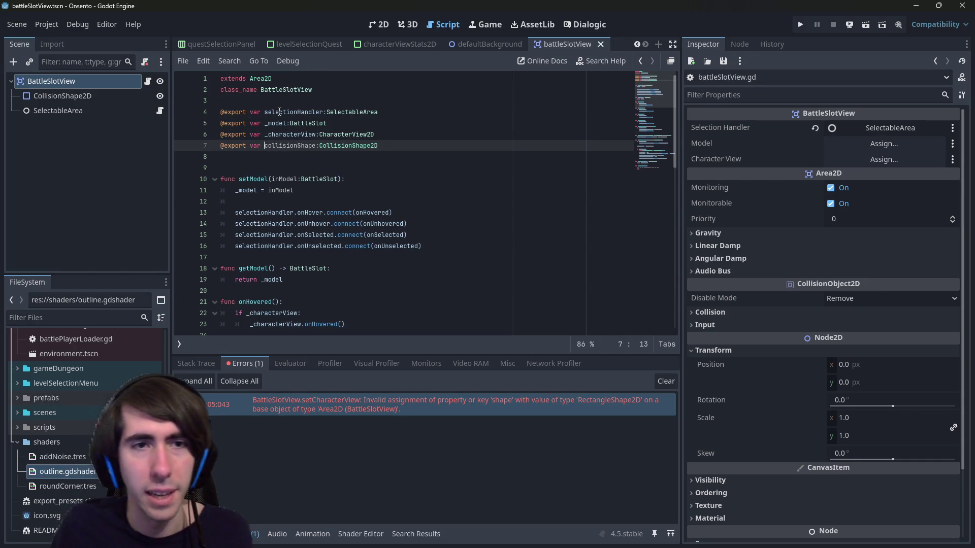
pyautogui.press('Left')
pyautogui.write('_')
pyautogui.hotkey('ctrl', 'Right')
pyautogui.hotkey('ctrl', 's')
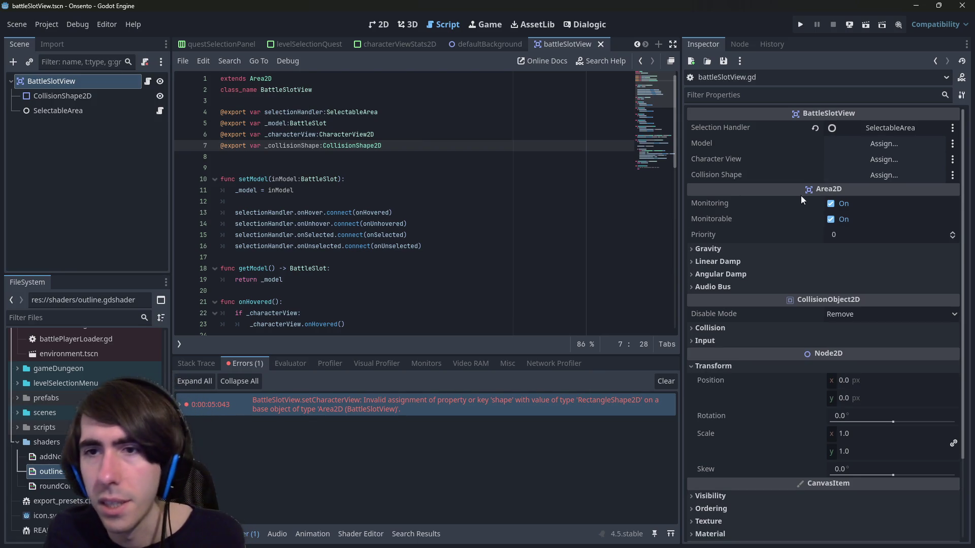
# Step: Assign the CollisionShape2D node to the Collision Shape property, save, and review the unused-variable warning
pyautogui.click(867, 178)
pyautogui.doubleClick(492, 159)
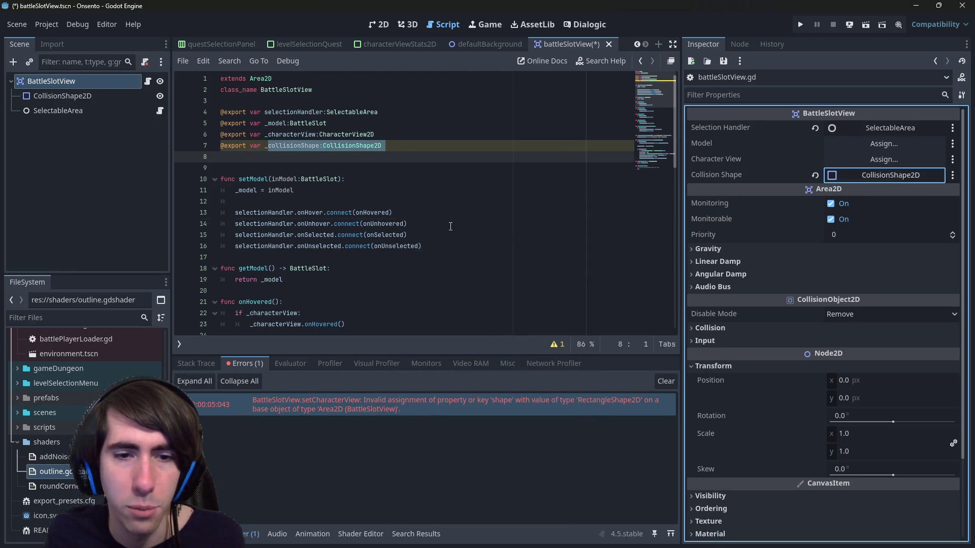
pyautogui.click(503, 224)
pyautogui.hotkey('ctrl', 's')
pyautogui.click(552, 345)
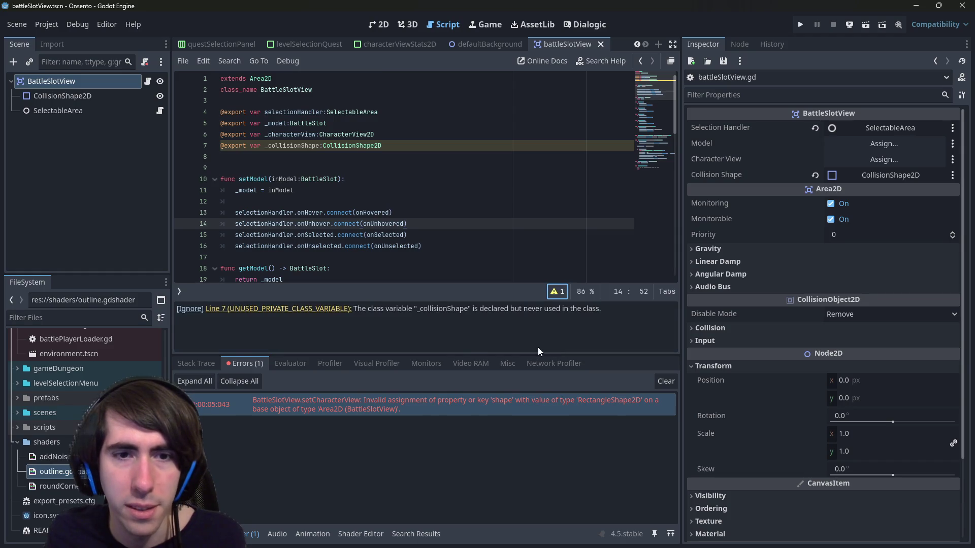
pyautogui.click(323, 145)
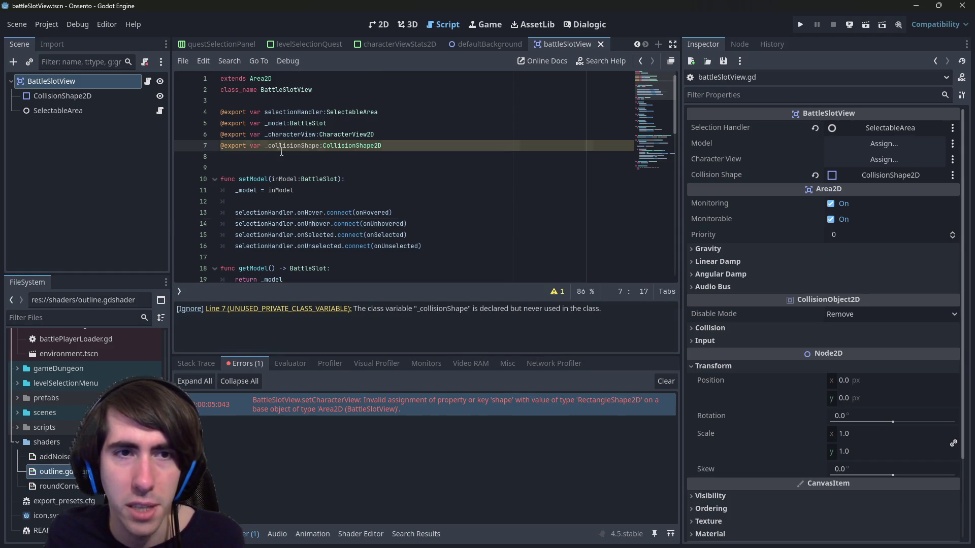
# Step: Make line 57 assign the new shape to _collisionShape.shape instead of selectionHandler, and save
pyautogui.scroll(-5, 355, 177)
pyautogui.click(563, 294)
pyautogui.scroll(-7, 398, 256)
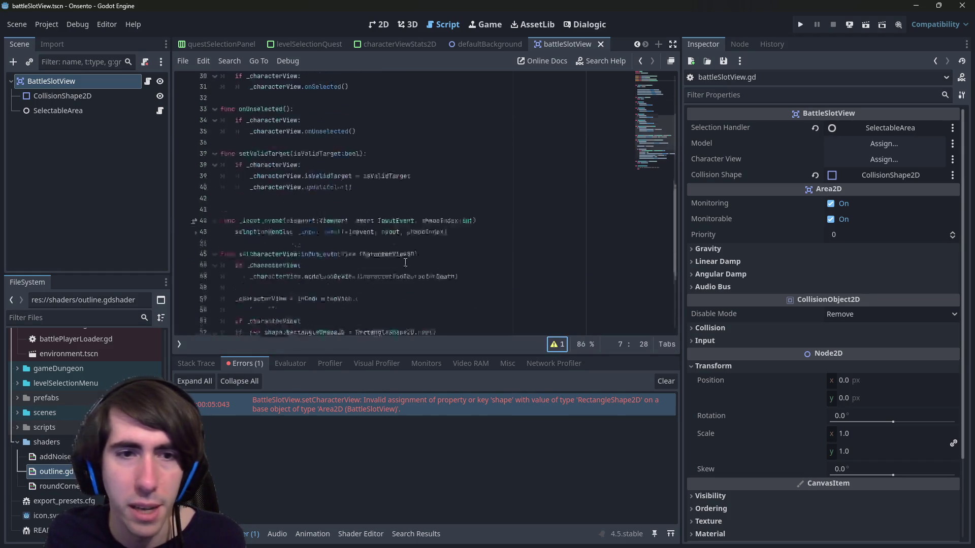
pyautogui.scroll(1, 352, 269)
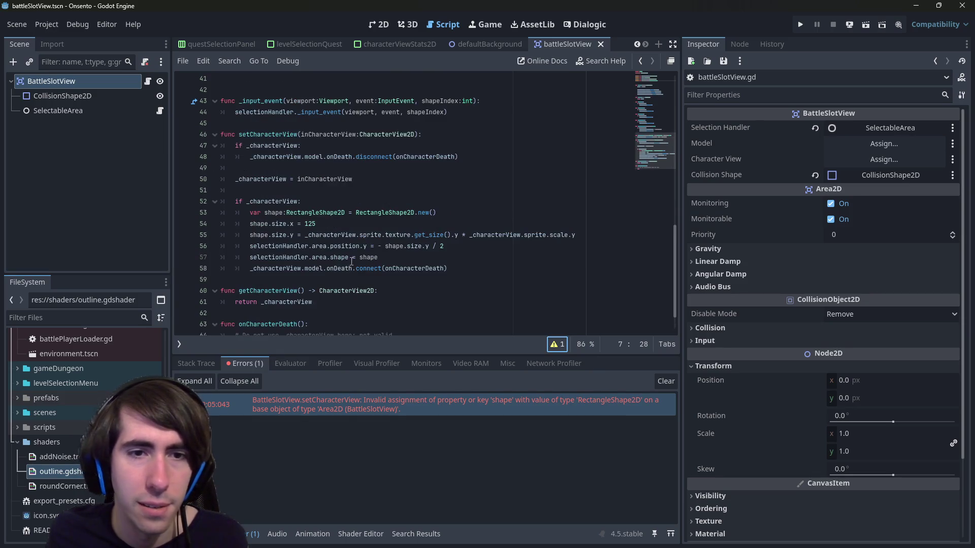
pyautogui.doubleClick(281, 266)
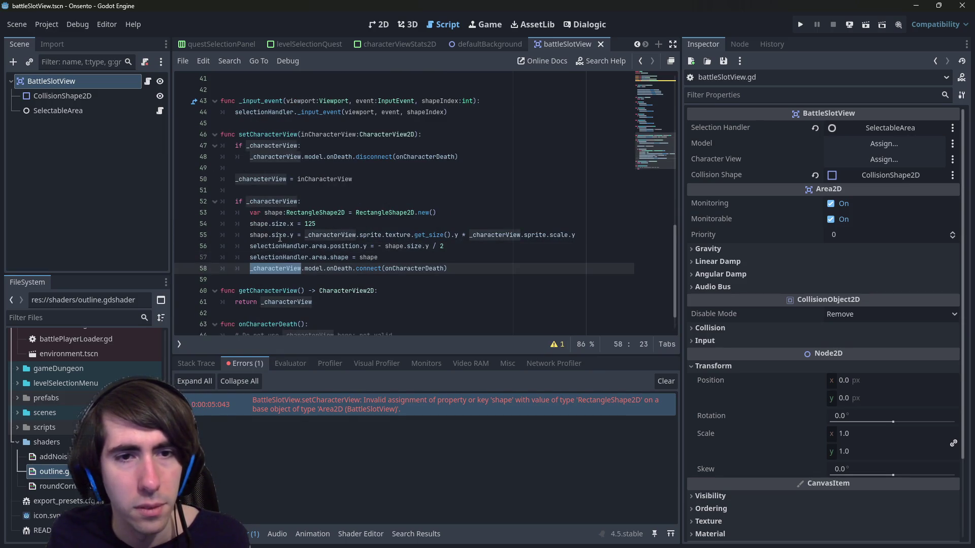
pyautogui.click(279, 212)
pyautogui.doubleClick(279, 258)
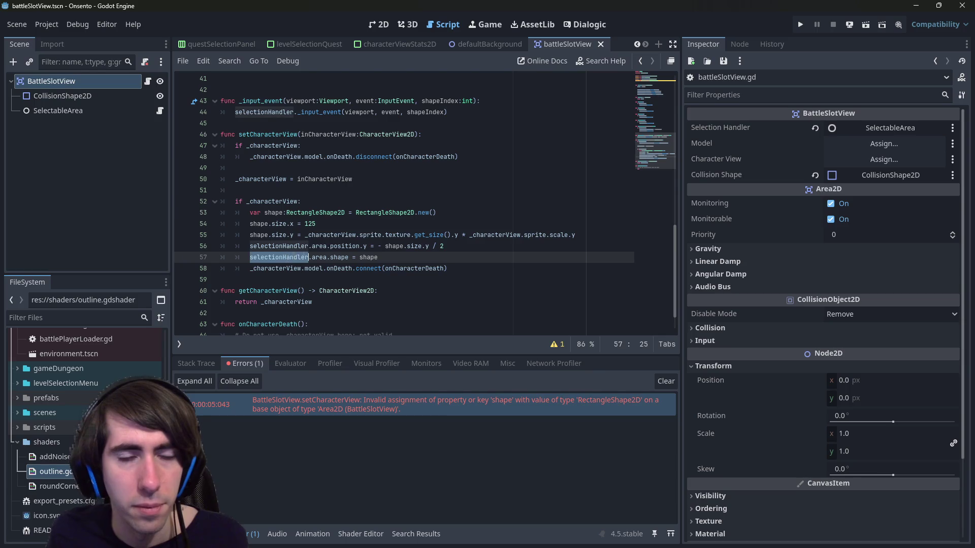
pyautogui.write('_colli')
pyautogui.hotkey('ctrl', 'Delete')
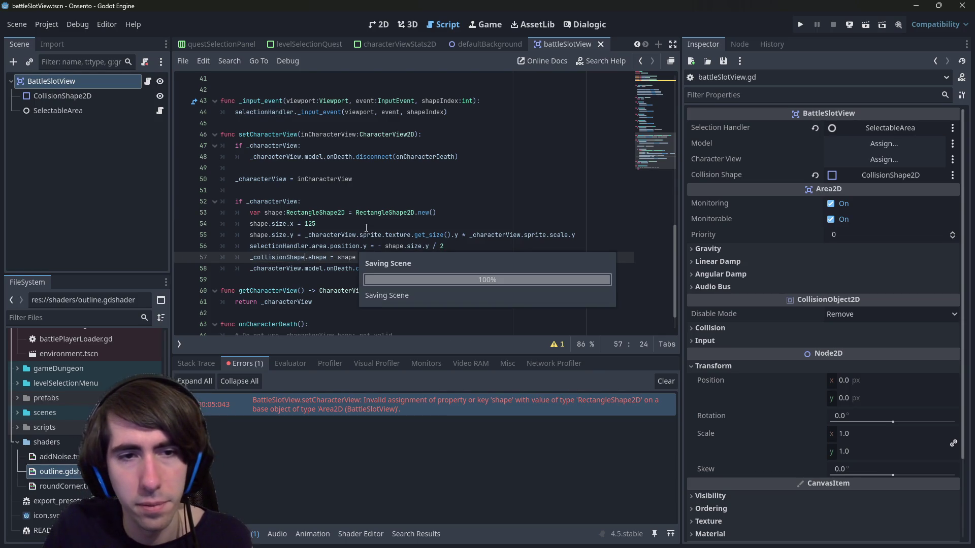
pyautogui.press('Return')
pyautogui.hotkey('ctrl', 'Delete')
pyautogui.write('.shape')
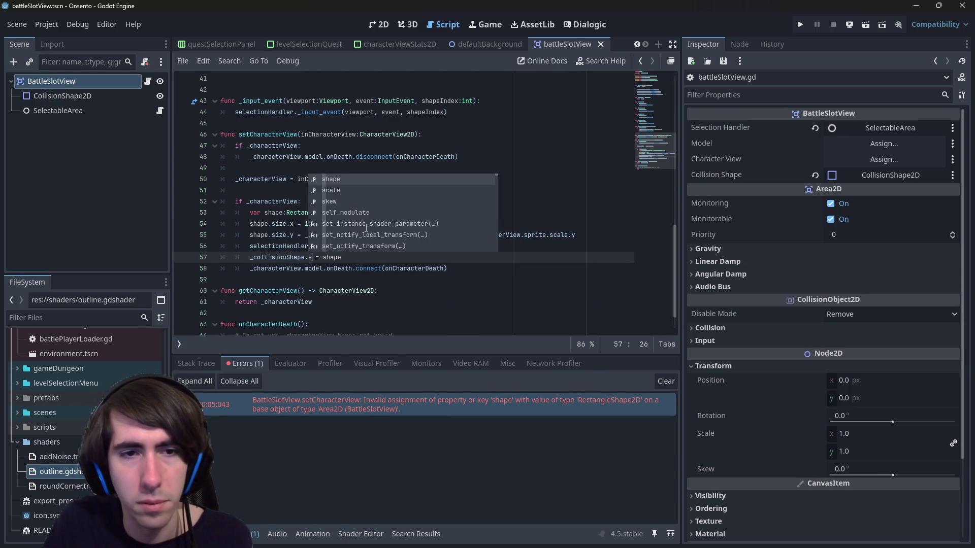
pyautogui.press('Escape')
pyautogui.hotkey('ctrl', 's')
# Step: Replace selectionHandler.area with _collisionShape on the position line 56, save, and check the RectangleShape2D
pyautogui.press('Up')
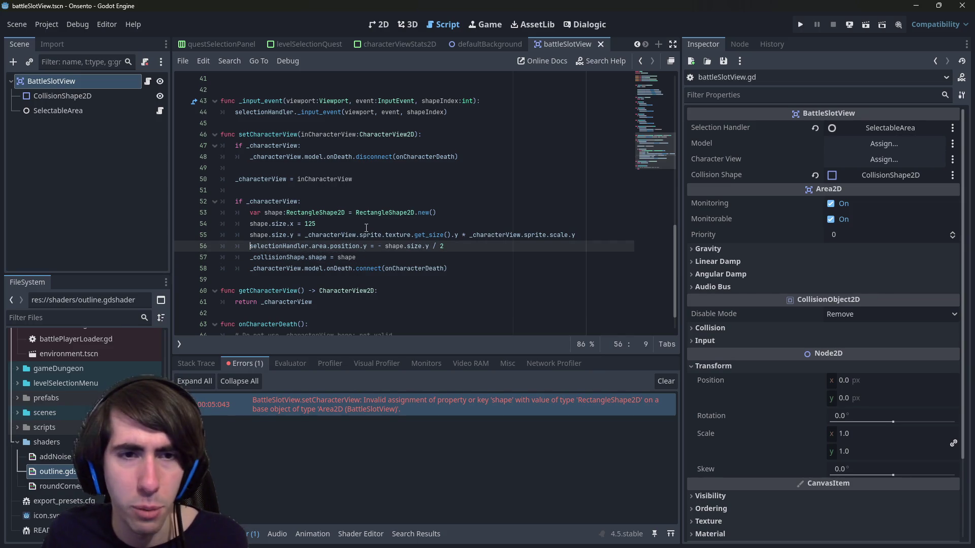
pyautogui.hotkey('shift', 'Home')
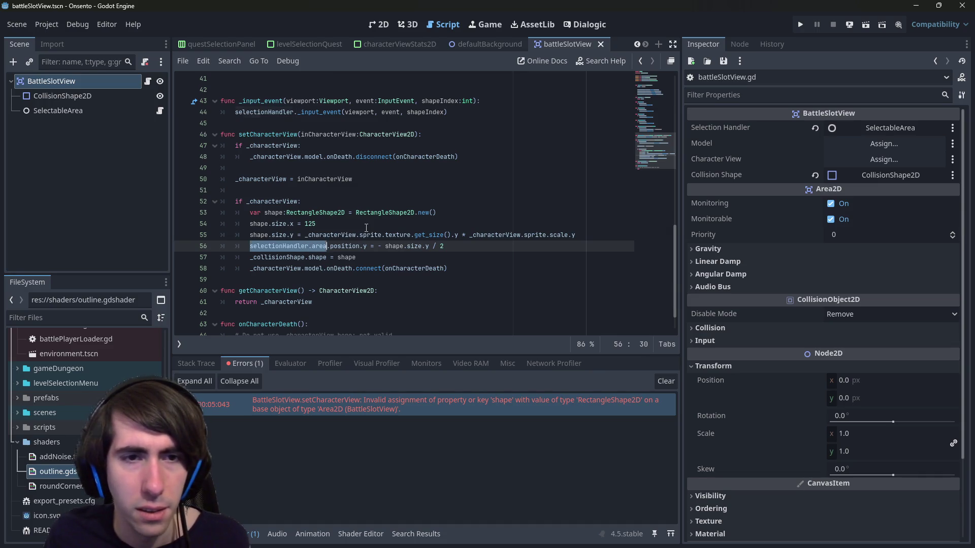
pyautogui.write('_collisionShape')
pyautogui.hotkey('ctrl', 's')
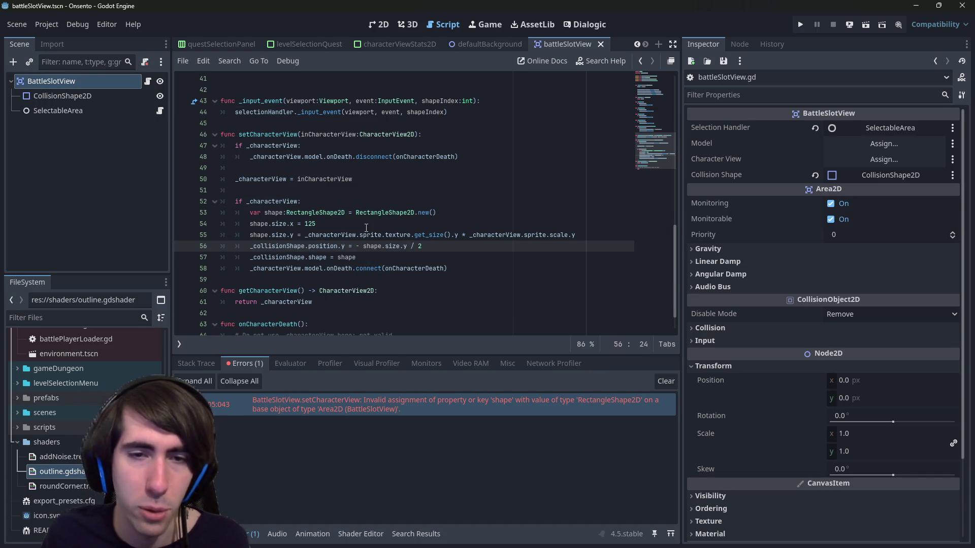
pyautogui.click(42, 101)
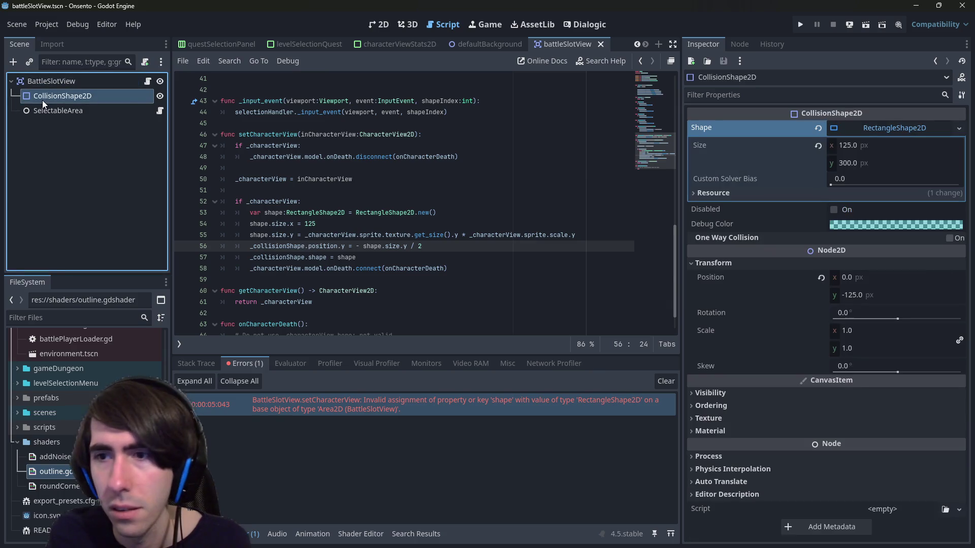
pyautogui.click(305, 258)
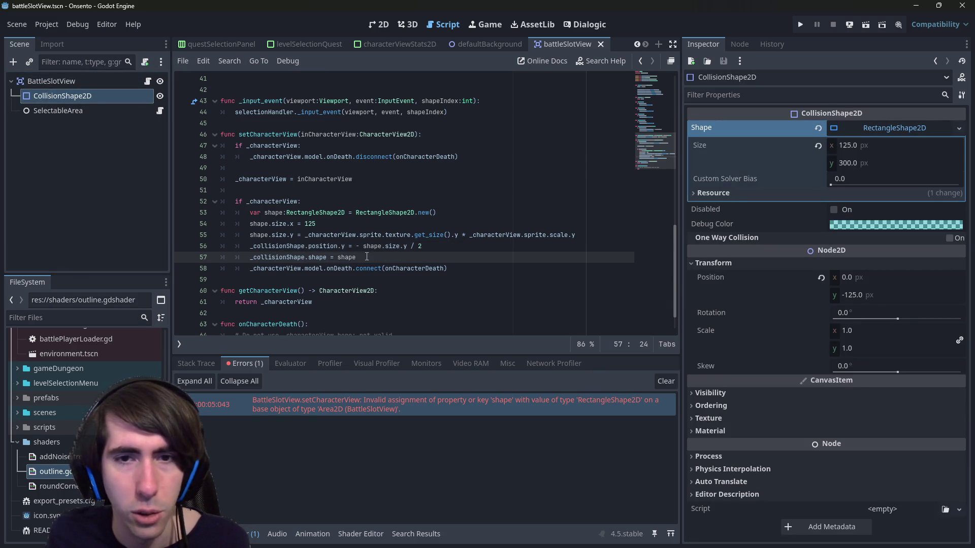
# Step: Save the script changes, then open tutorial3.tscn via Quick Open and run it
pyautogui.click(376, 258)
pyautogui.hotkey('ctrl', 's')
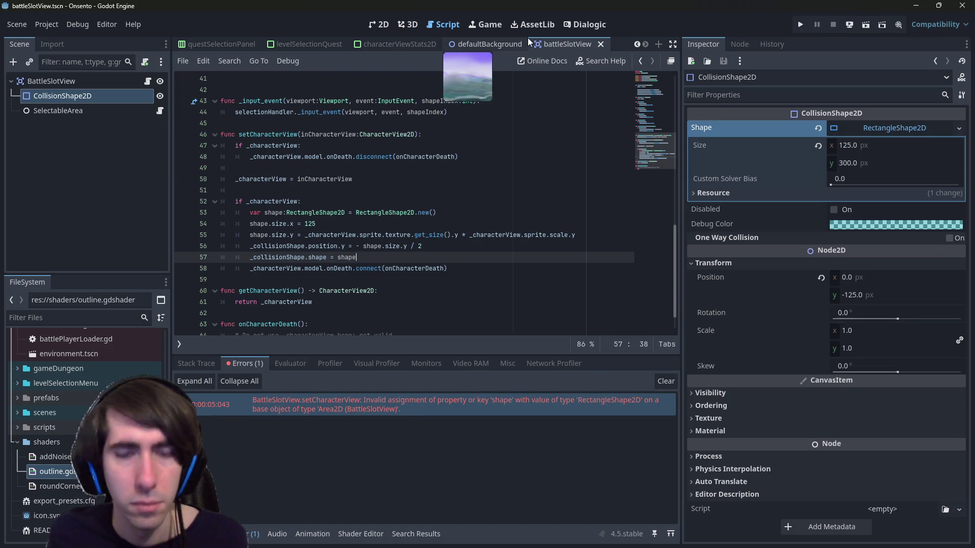
pyautogui.hotkey('shift', 'alt', 'o')
pyautogui.write('tutorial3')
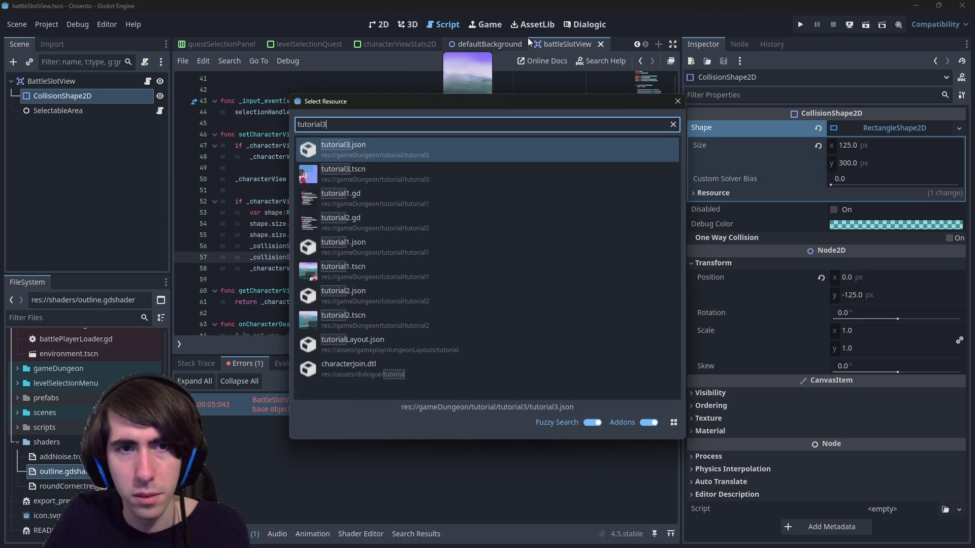
pyautogui.press('Down')
pyautogui.press('Return')
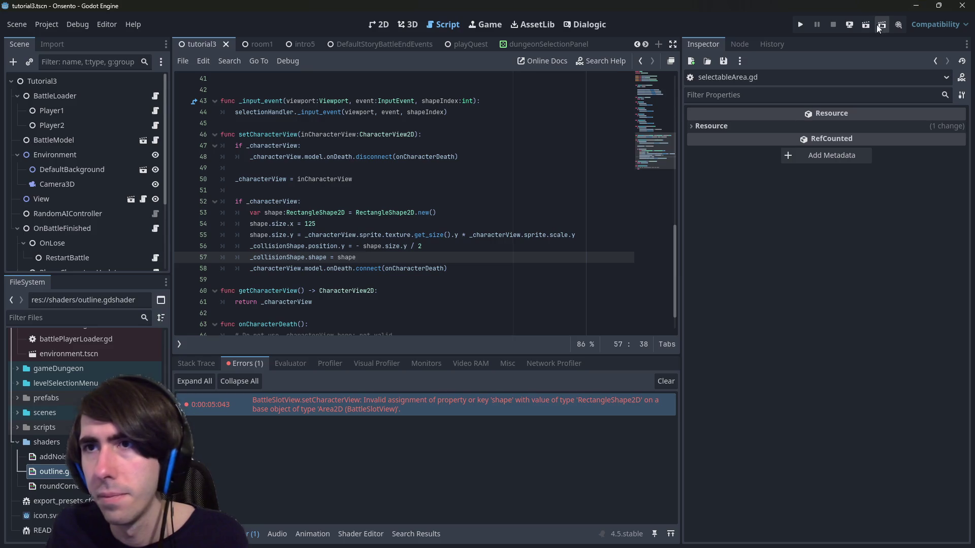
pyautogui.click(866, 24)
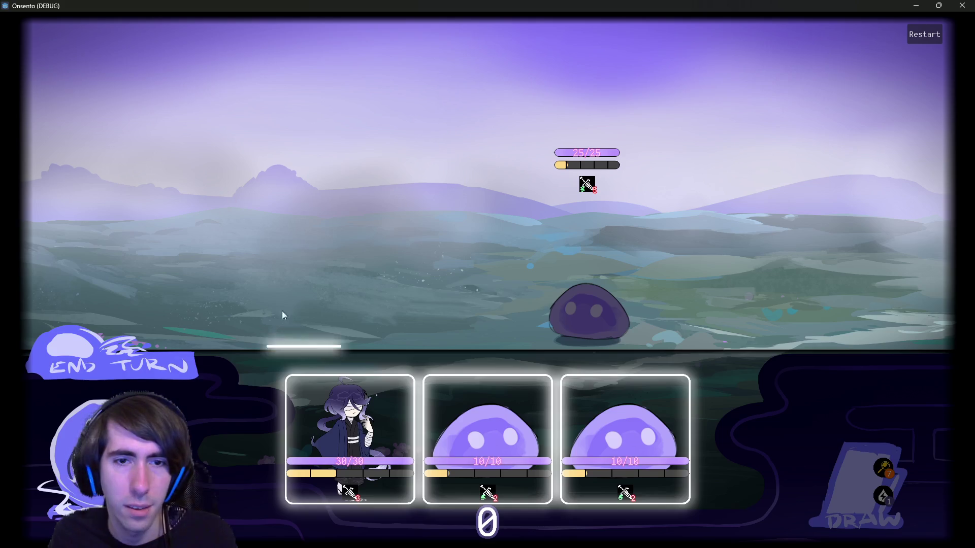
# Step: Play the hero and slime cards, attack the slimes, then close the game
pyautogui.moveTo(317, 391)
pyautogui.mouseDown()
pyautogui.moveTo(302, 259)
pyautogui.moveTo(595, 406)
pyautogui.moveTo(415, 215)
pyautogui.moveTo(414, 224)
pyautogui.mouseUp()
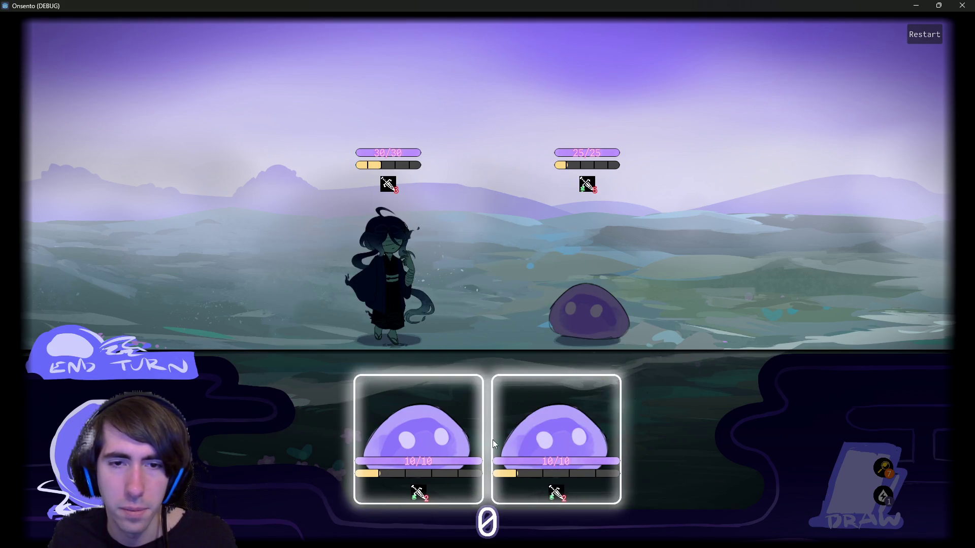
pyautogui.moveTo(419, 436); pyautogui.dragTo(305, 267)
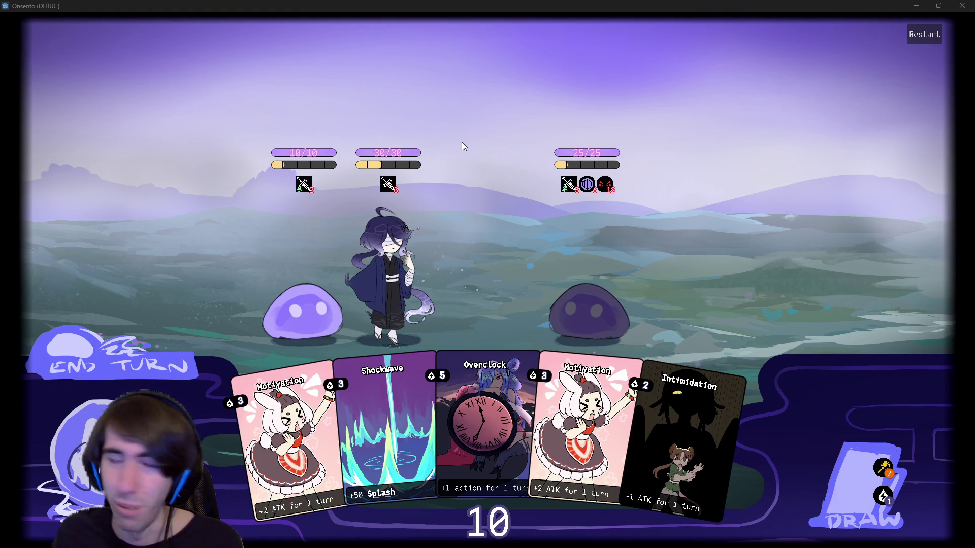
pyautogui.click(364, 267)
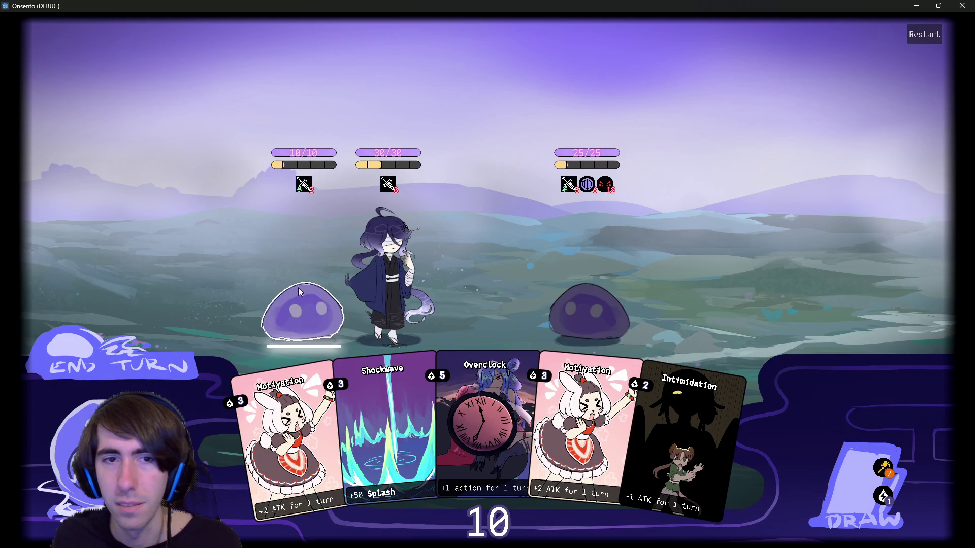
pyautogui.click(300, 286)
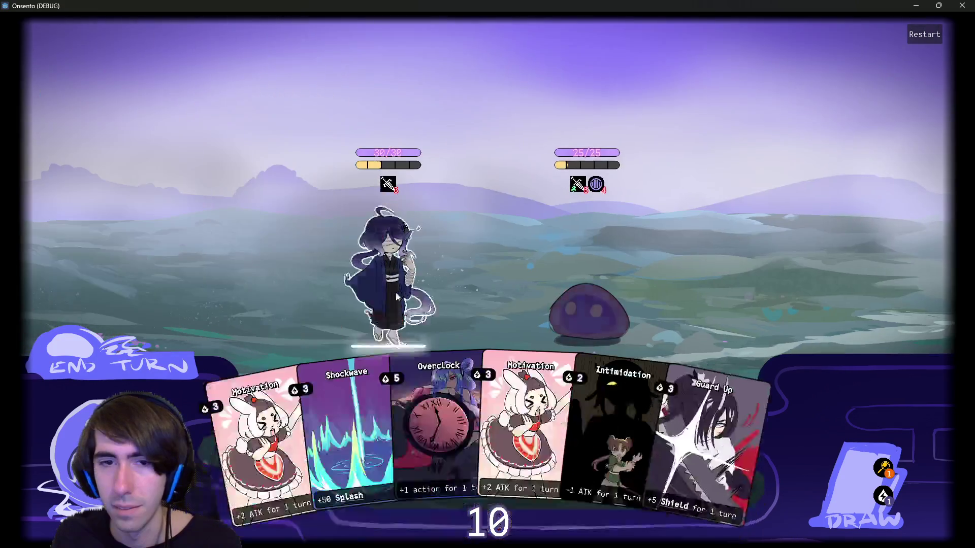
pyautogui.click(397, 297)
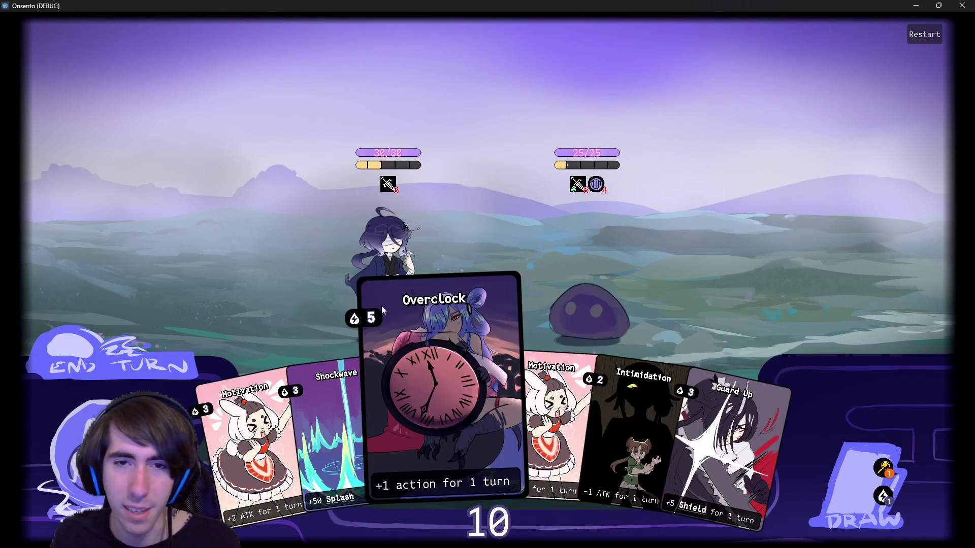
pyautogui.click(381, 305)
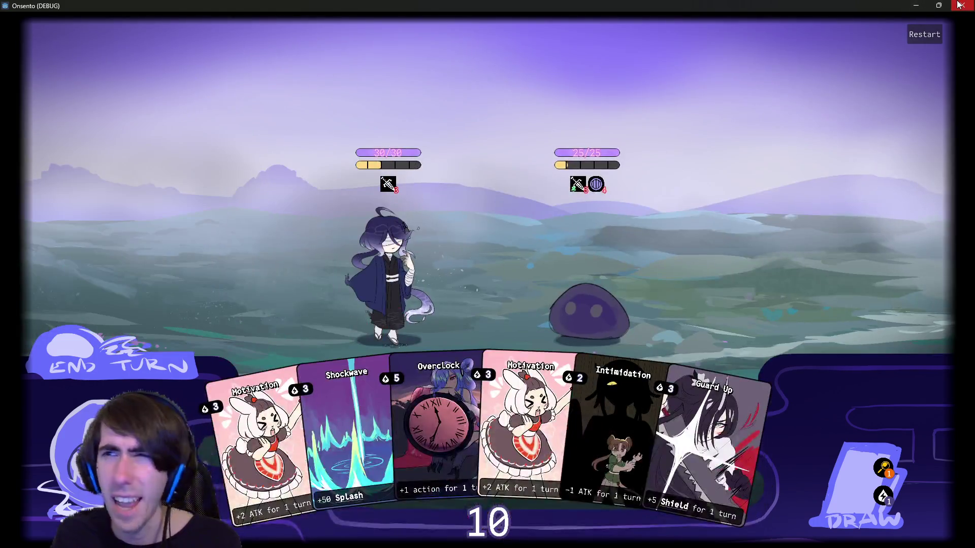
pyautogui.click(962, 5)
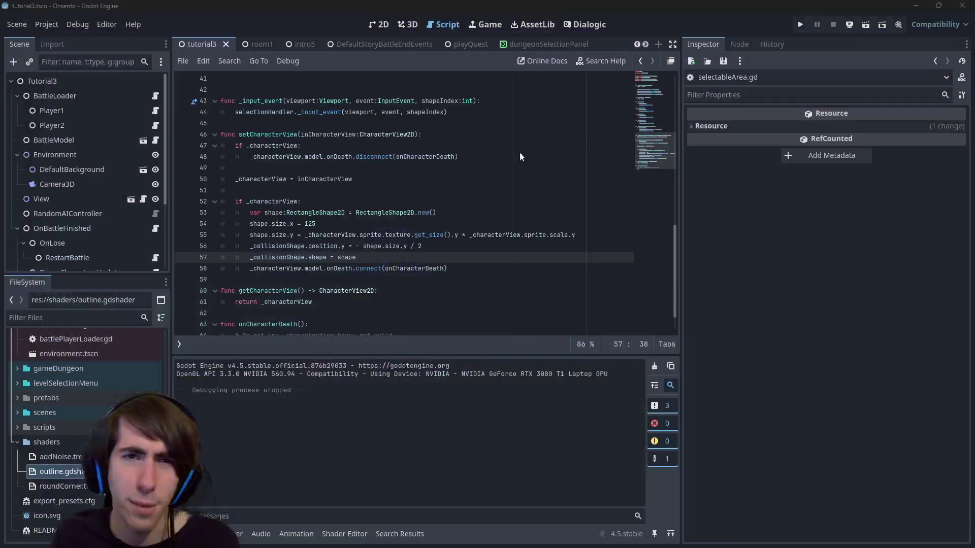
# Step: Open room2.tscn through Quick Open and run the room2 battle scene
pyautogui.click(396, 189)
pyautogui.hotkey('alt', 'shift', 'o')
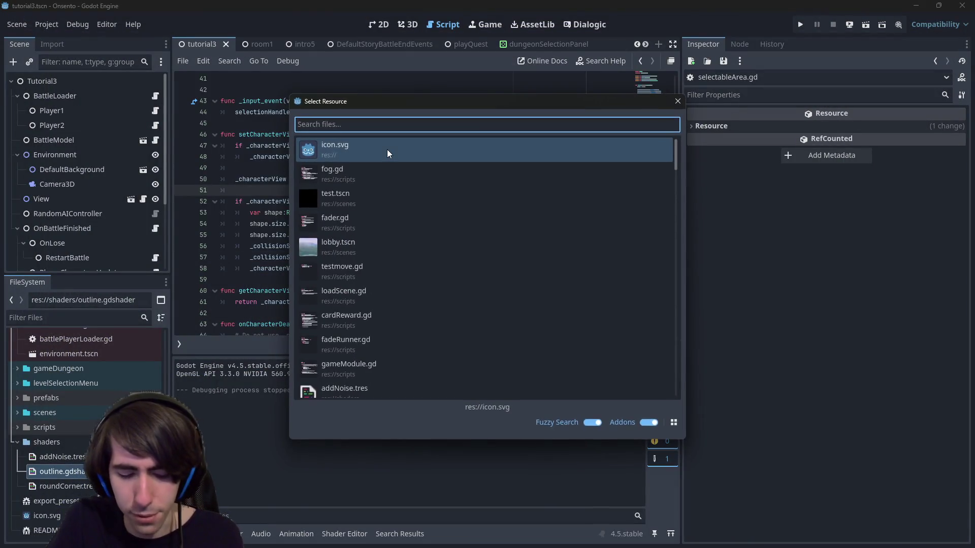
pyautogui.write('room2')
pyautogui.press('Return')
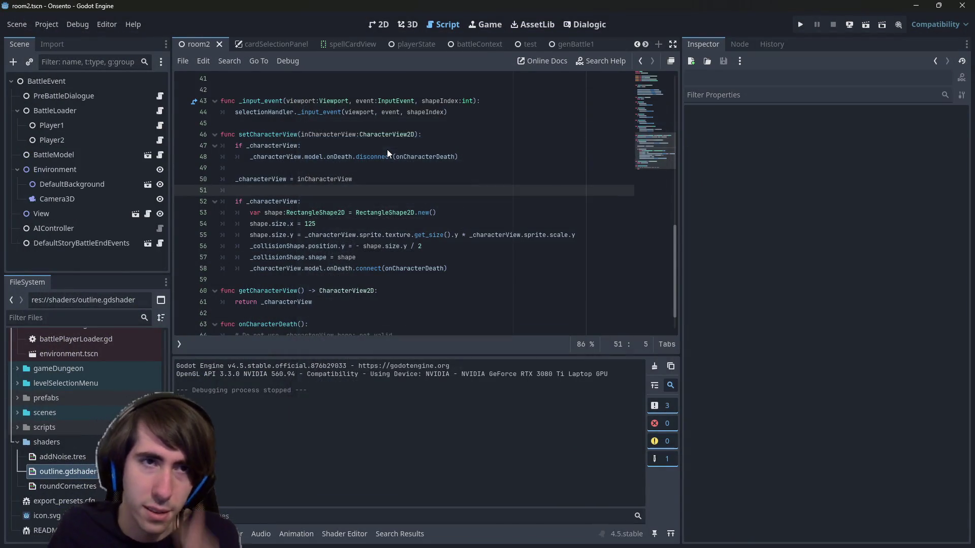
pyautogui.click(798, 24)
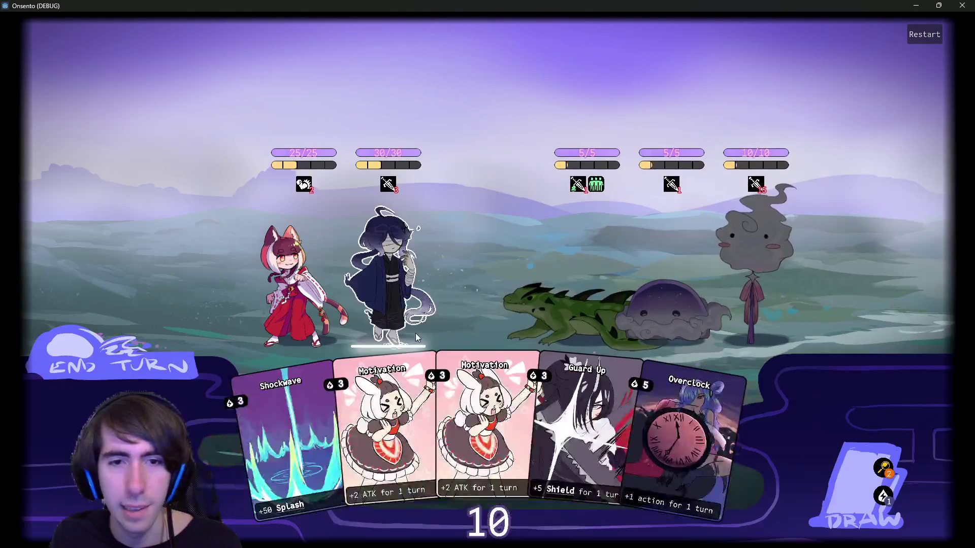
# Step: Play Motivation on the blue-haired ally, end the turn, and switch to the PowerShell terminal
pyautogui.click(415, 334)
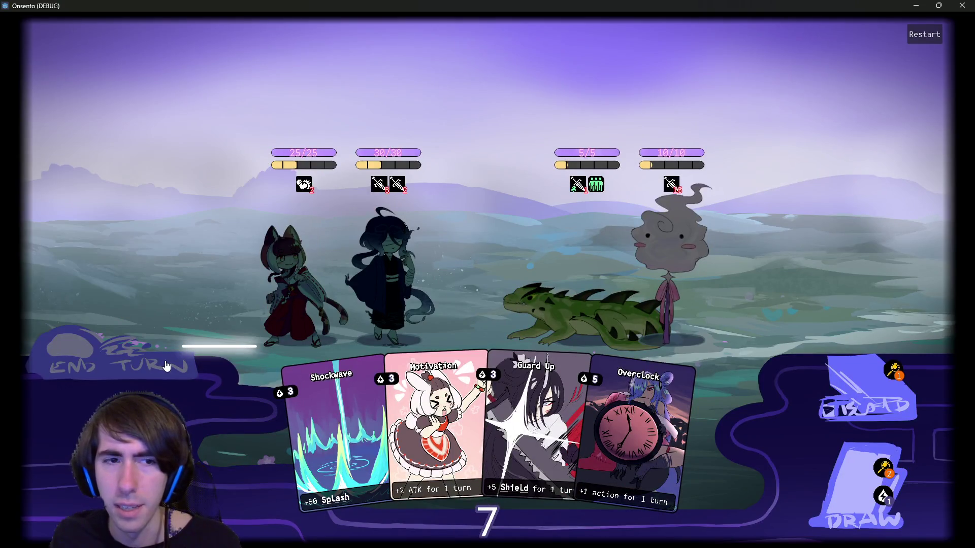
pyautogui.click(166, 365)
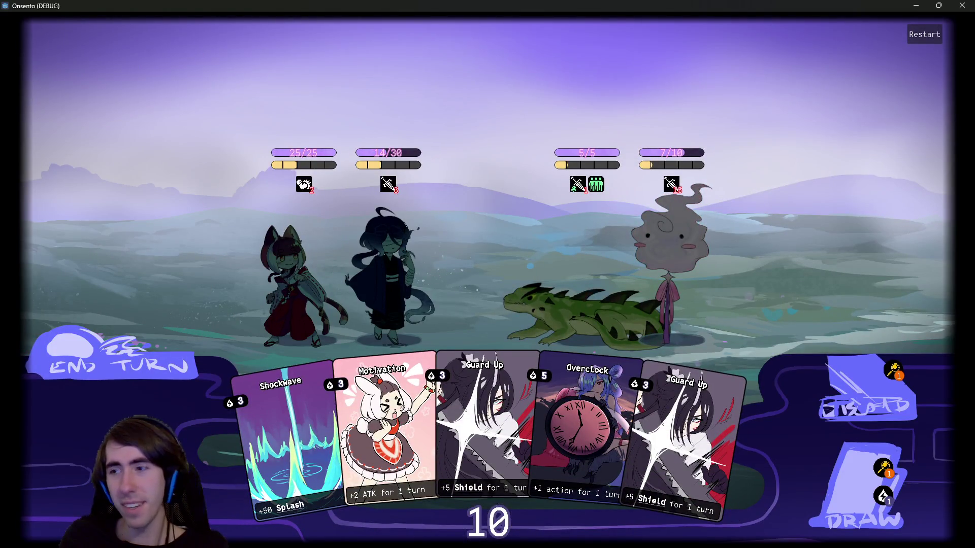
pyautogui.hotkey('alt', 'Tab')
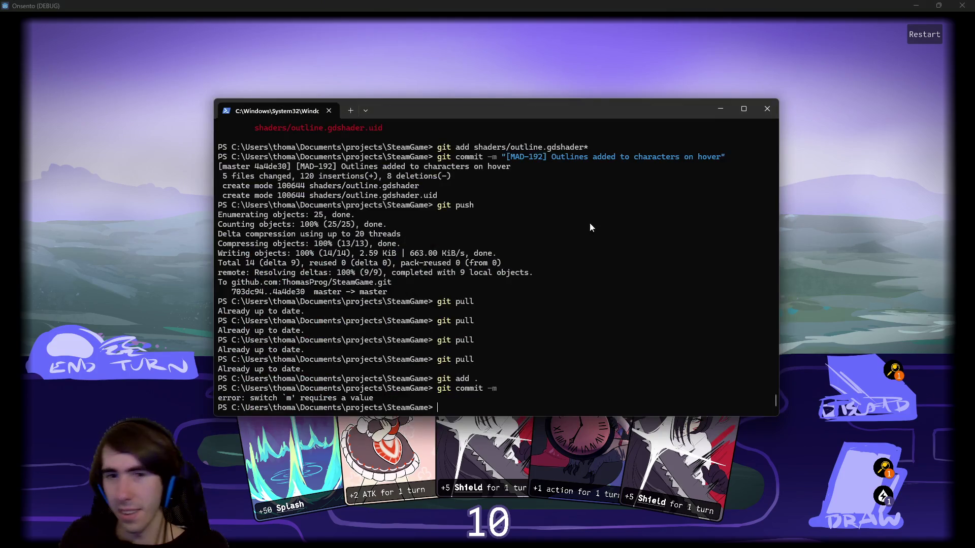
# Step: Run git status, then unstage everything with git reset
pyautogui.press('BackSpace')
pyautogui.press('BackSpace')
pyautogui.press('BackSpace')
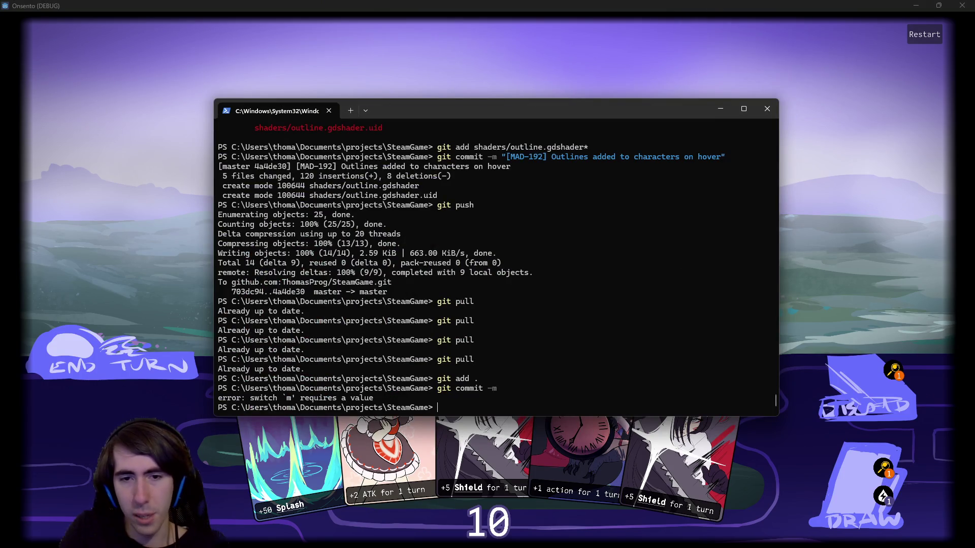
pyautogui.write('atus')
pyautogui.press('Return')
pyautogui.write('git add cd')
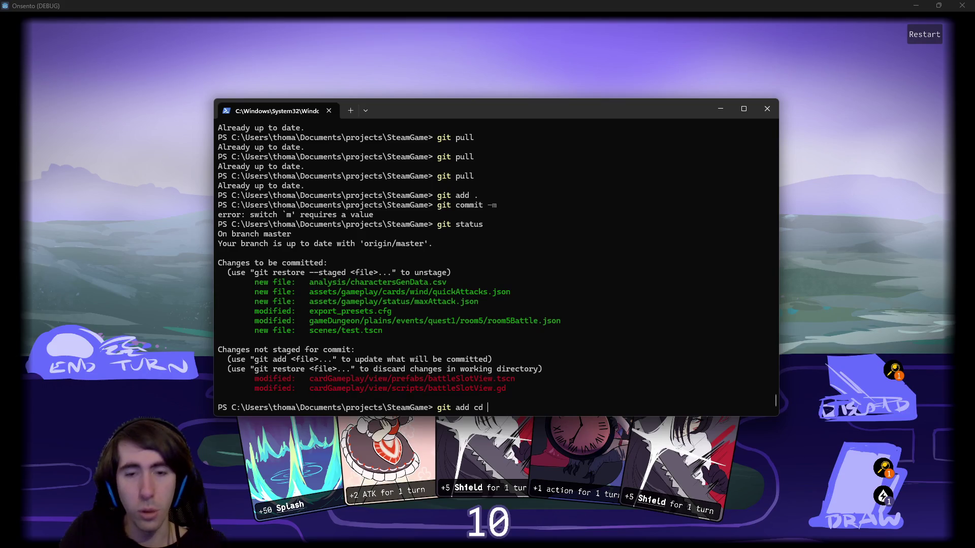
pyautogui.write('.')
pyautogui.press('Return')
# Step: Stage the battleSlotView.tscn prefab by pasting its path into git add
pyautogui.write('git add')
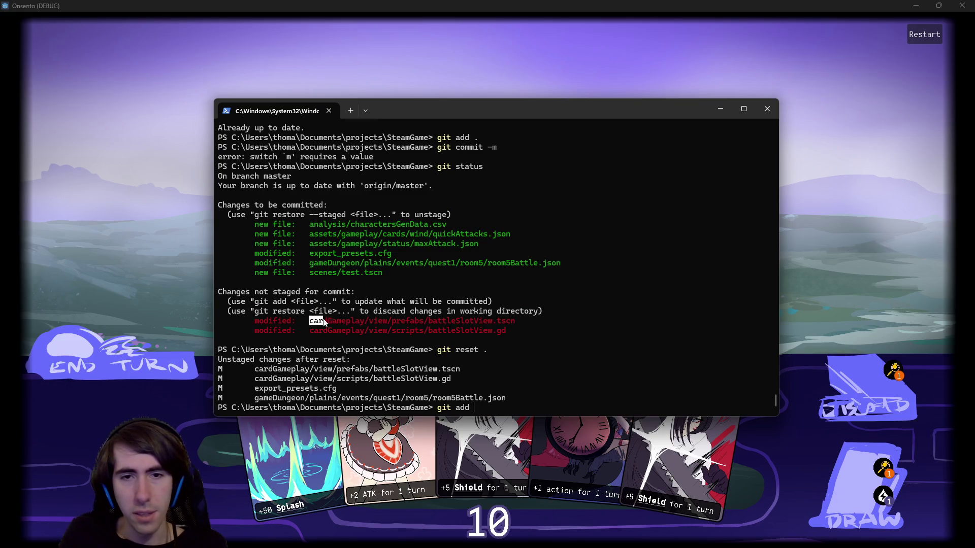
pyautogui.moveTo(325, 323); pyautogui.dragTo(515, 322)
pyautogui.rightClick(516, 322)
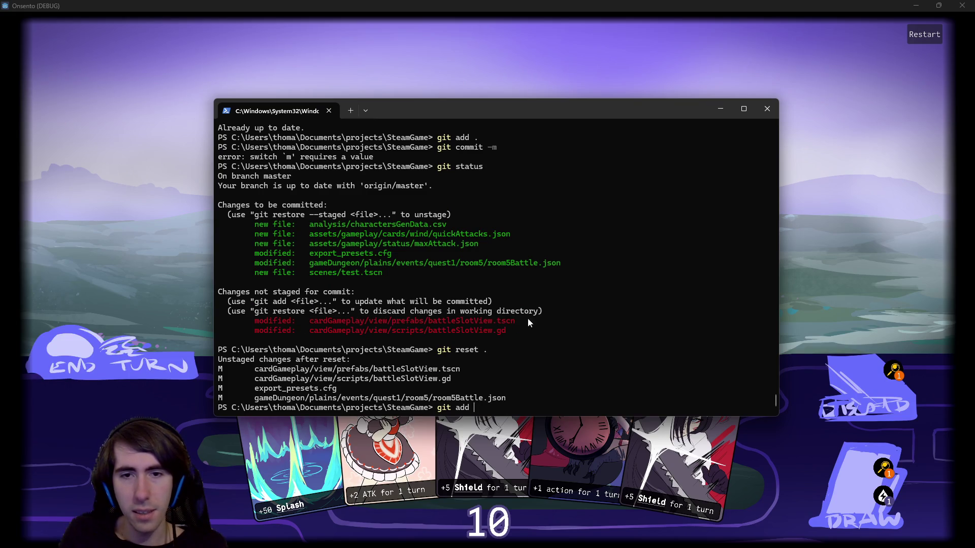
pyautogui.rightClick(553, 311)
pyautogui.press('Return')
# Step: Stage the battleSlotView.gd script by pasting its path into git add
pyautogui.write('git a')
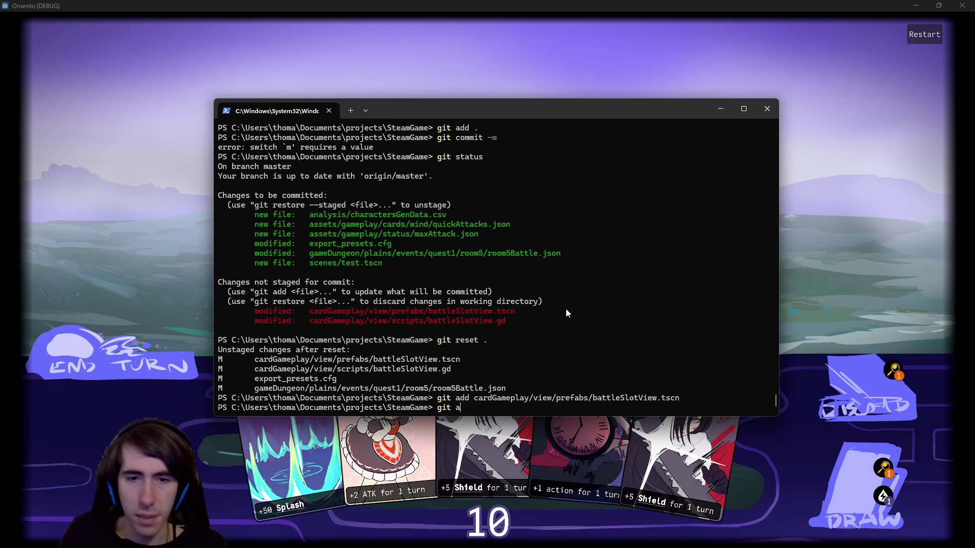
pyautogui.write('dd')
pyautogui.moveTo(309, 320); pyautogui.dragTo(506, 321)
pyautogui.hotkey('ctrl', 'c')
pyautogui.rightClick(506, 320)
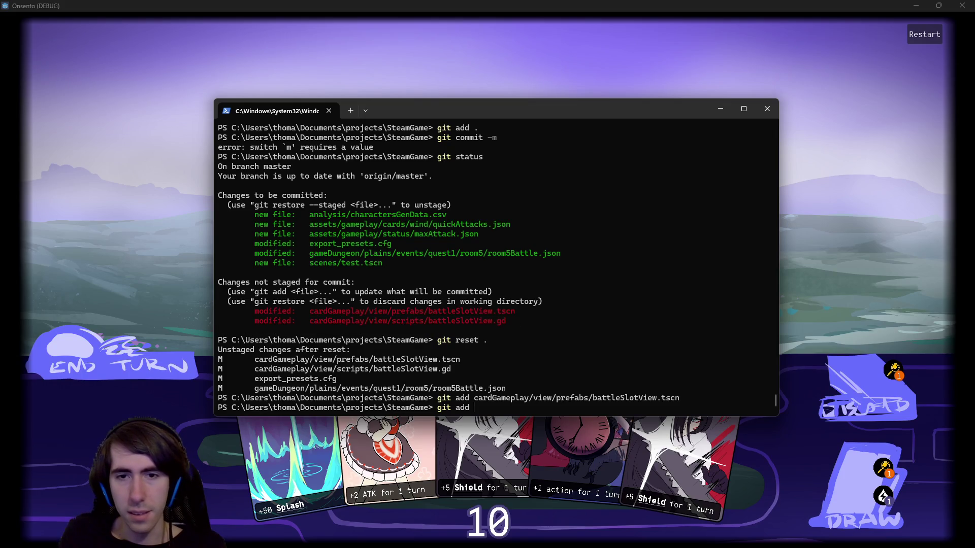
pyautogui.hotkey('ctrl', 'v')
pyautogui.press('Return')
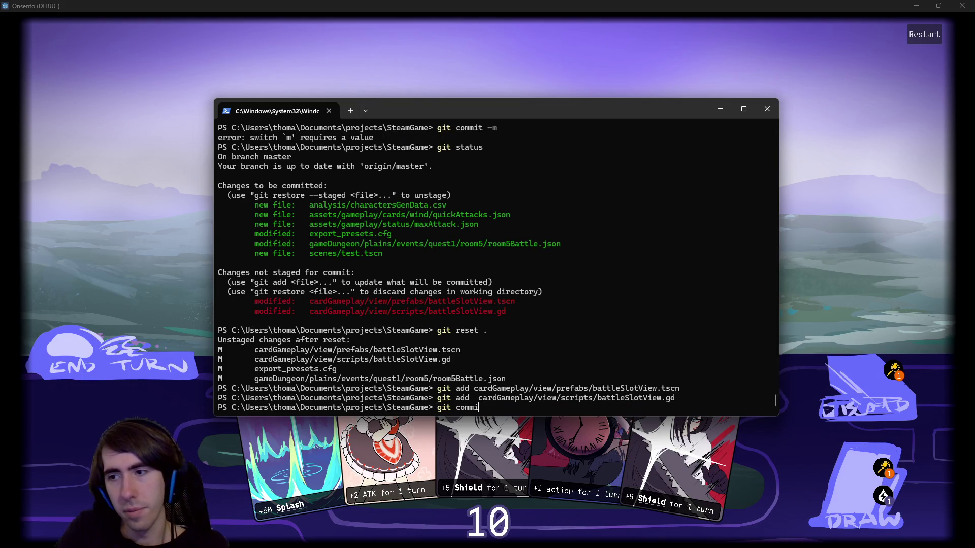
pyautogui.press('Escape')
# Step: Recall the earlier commit command and clear its old message to begin a [MAD-192] commit
pyautogui.write('git add .')
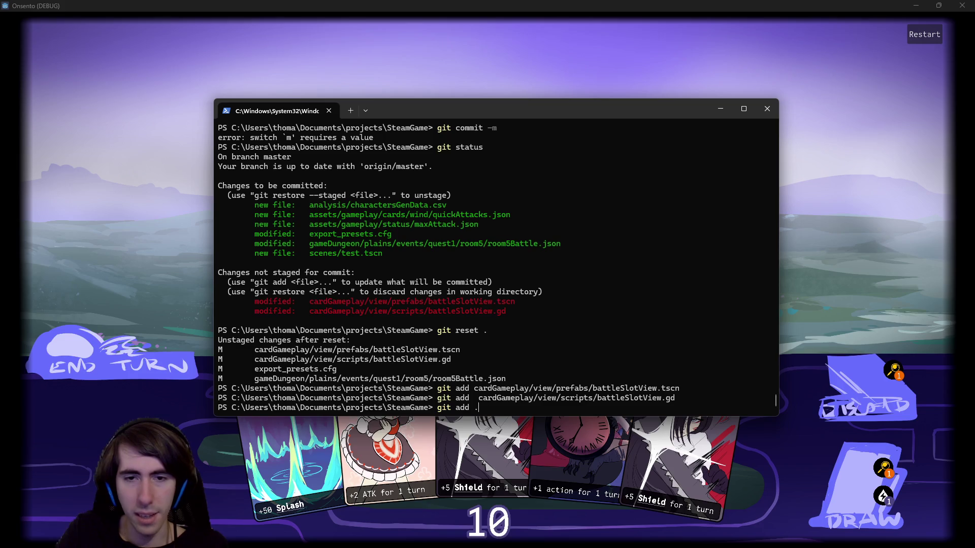
pyautogui.press('Up')
pyautogui.press('Left')
pyautogui.press('BackSpace')
pyautogui.press('BackSpace')
pyautogui.press('BackSpace')
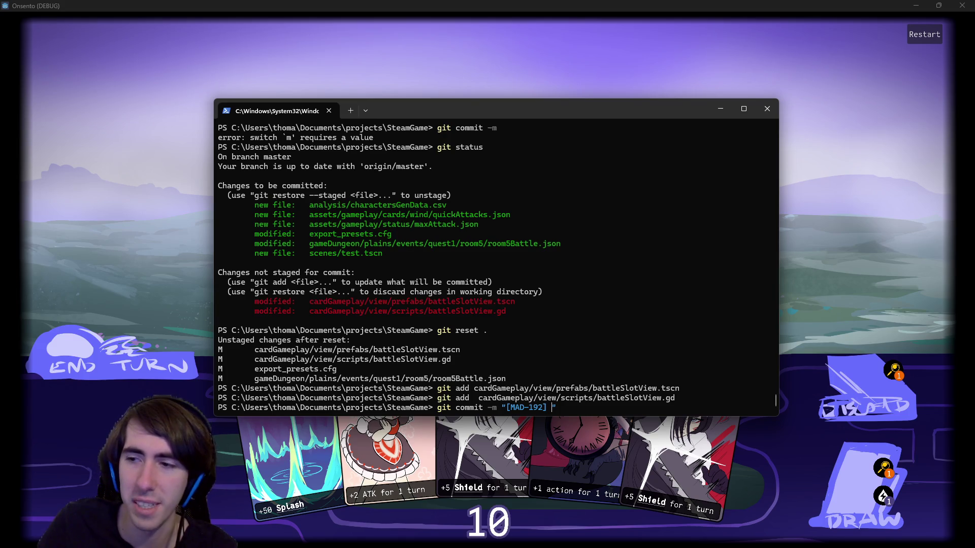
pyautogui.click(907, 5)
pyautogui.click(962, 5)
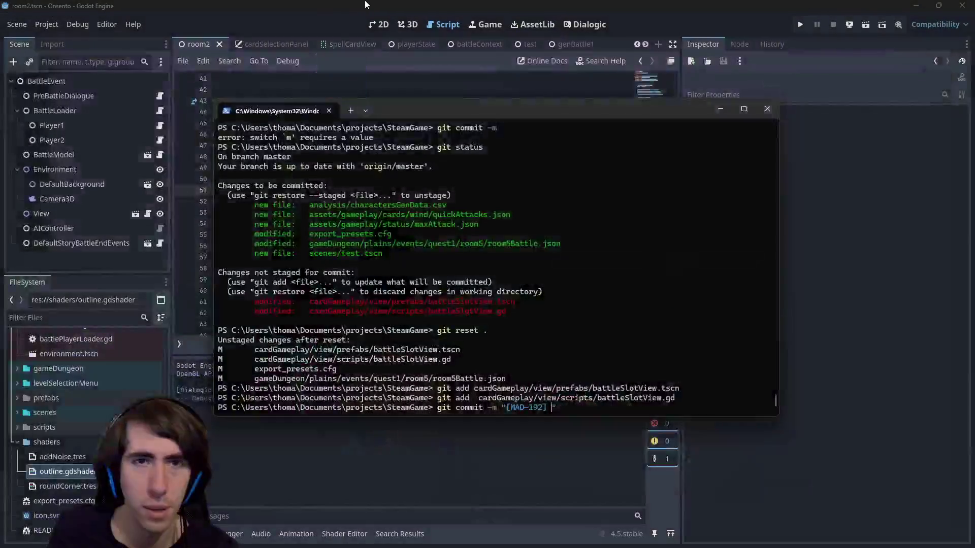
# Step: Move to the end of setCharacterView's if block at line 58 and remove the trailing empty line
pyautogui.click(273, 195)
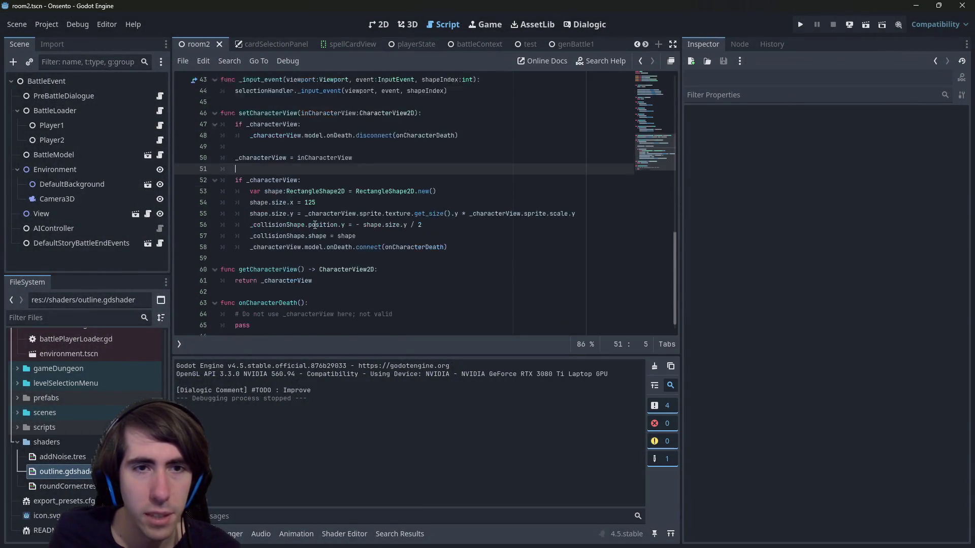
pyautogui.click(317, 224)
pyautogui.click(456, 264)
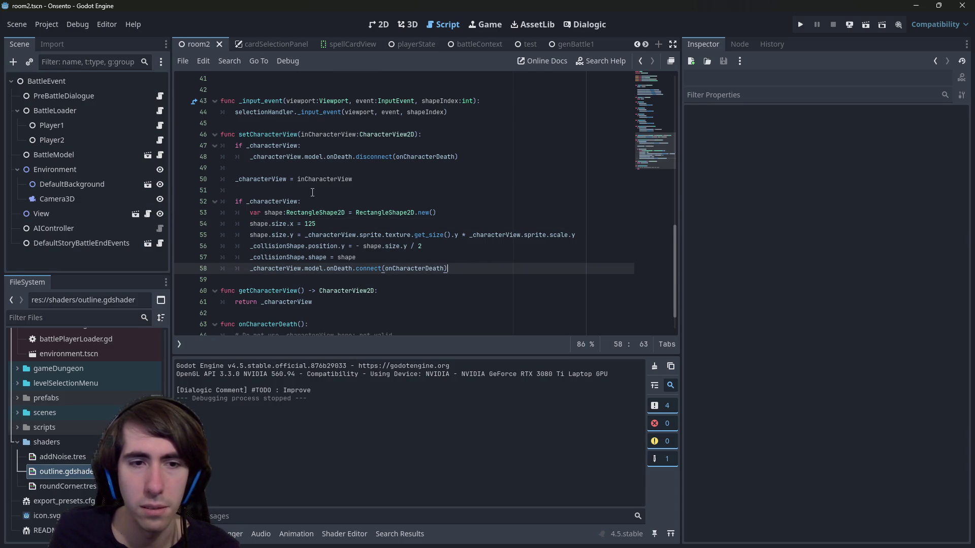
pyautogui.scroll(-1, 312, 192)
pyautogui.scroll(3, 312, 191)
pyautogui.scroll(-2, 312, 192)
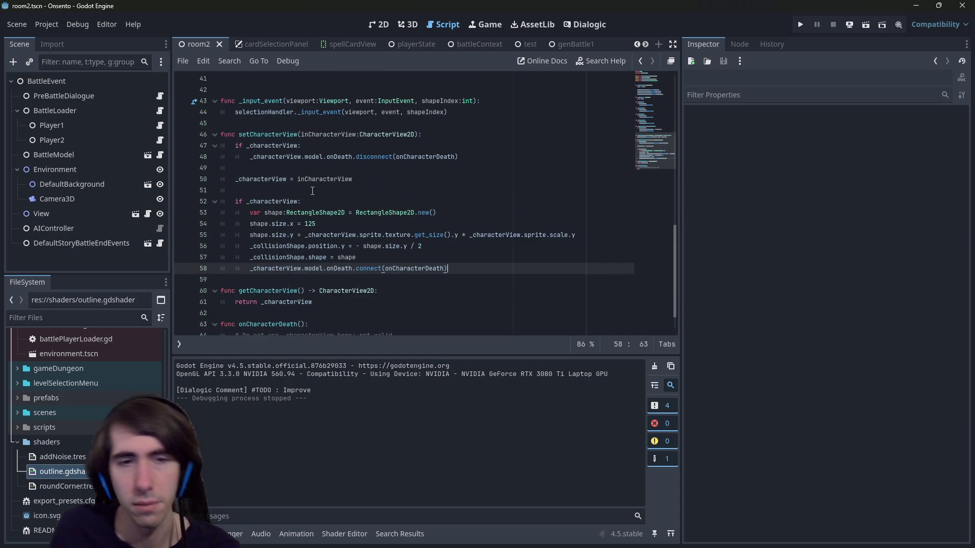
pyautogui.press('Delete')
# Step: Add an else: branch after the if block with an indented body line
pyautogui.press('Return')
pyautogui.press('Return')
pyautogui.press('Up')
pyautogui.press('BackSpace')
pyautogui.write('e')
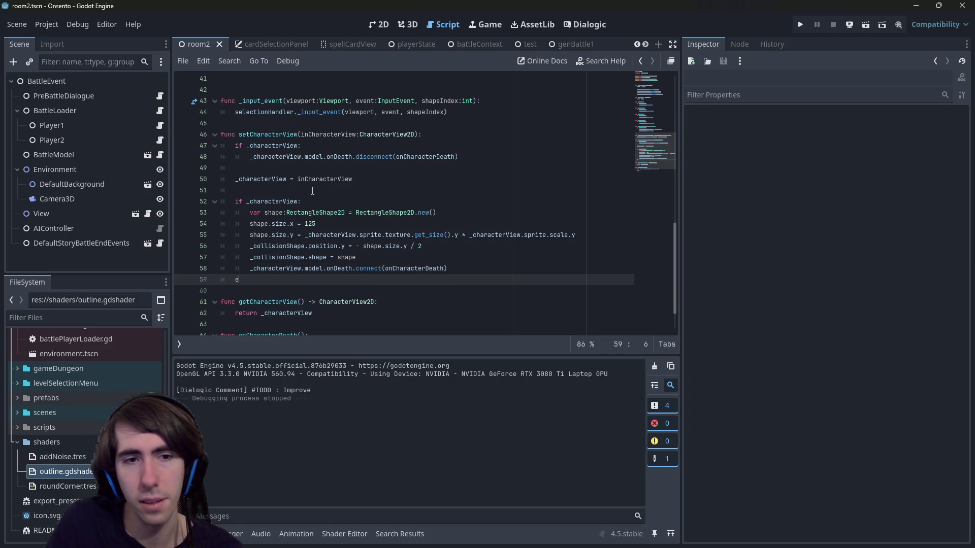
pyautogui.write(':')
pyautogui.press('Return')
pyautogui.hotkey('ctrl', 's')
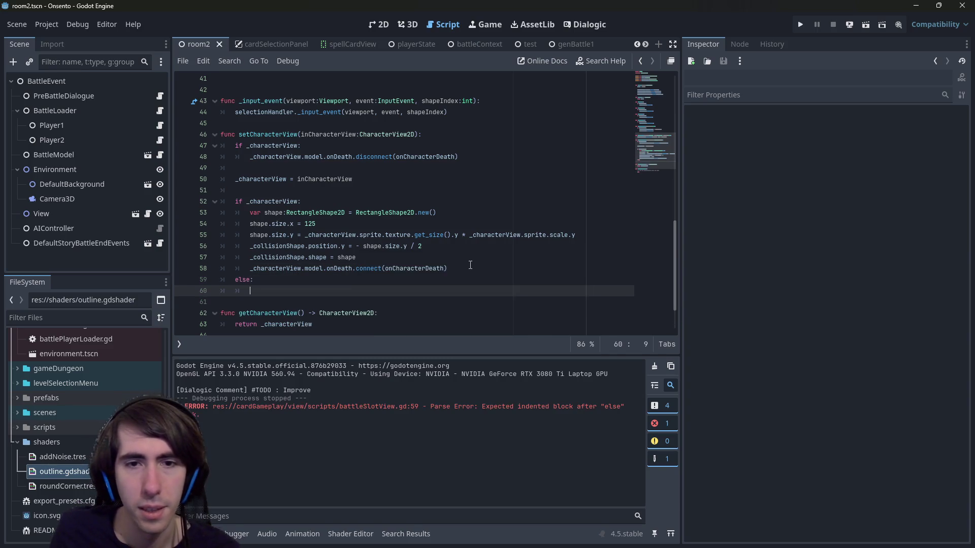
# Step: Copy the if branch's RectangleShape2D setup lines into the else body
pyautogui.moveTo(222, 280)
pyautogui.mouseDown()
pyautogui.moveTo(241, 237)
pyautogui.moveTo(201, 220)
pyautogui.mouseUp()
pyautogui.hotkey('ctrl', 'c')
pyautogui.click(259, 299)
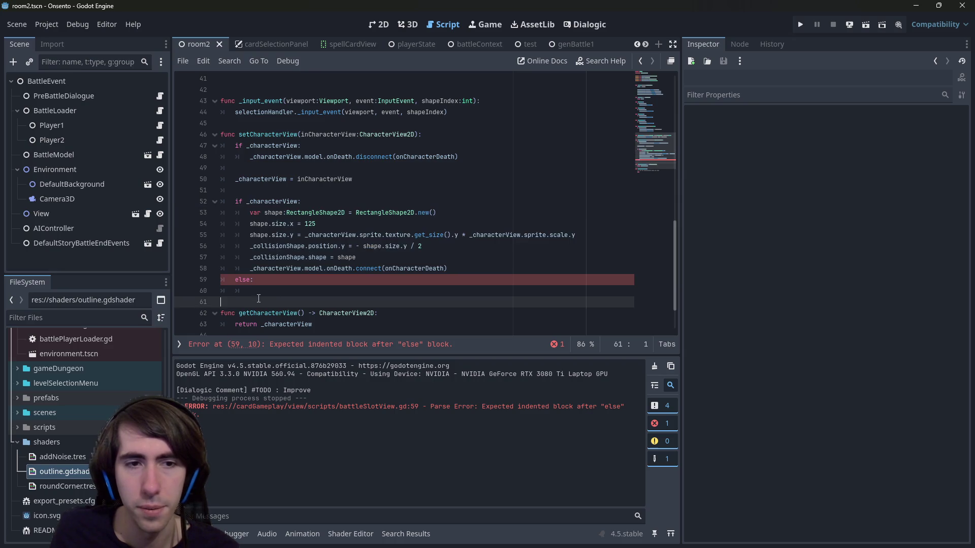
pyautogui.click(262, 293)
pyautogui.hotkey('ctrl', 'v')
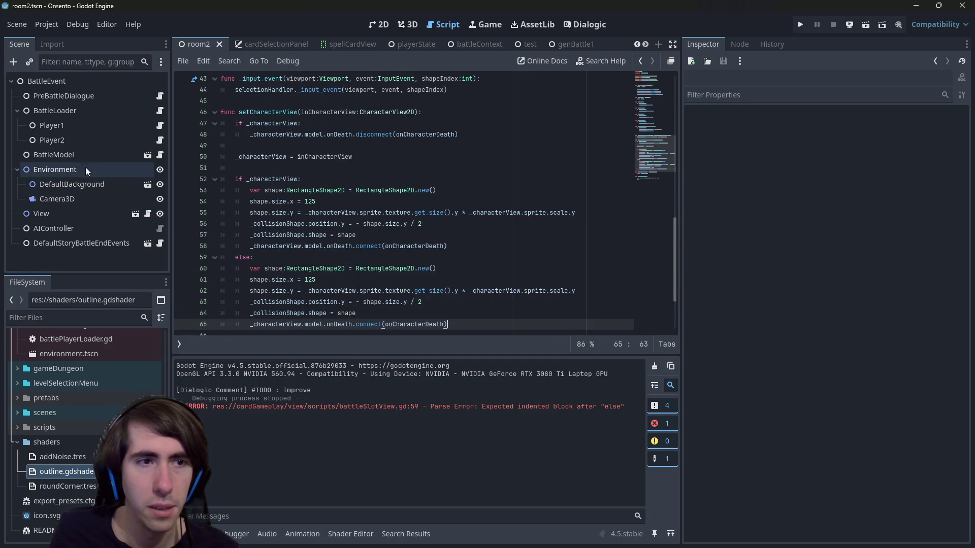
pyautogui.hotkey('shift', 'alt', 'o')
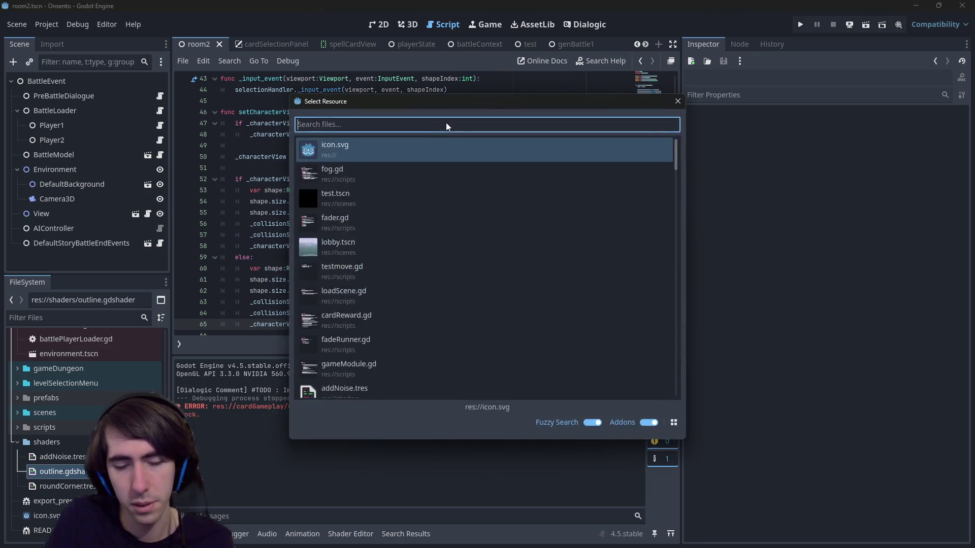
# Step: Open the characterView2D.tscn scene through Quick Open
pyautogui.write('characterview2d')
pyautogui.press('Down')
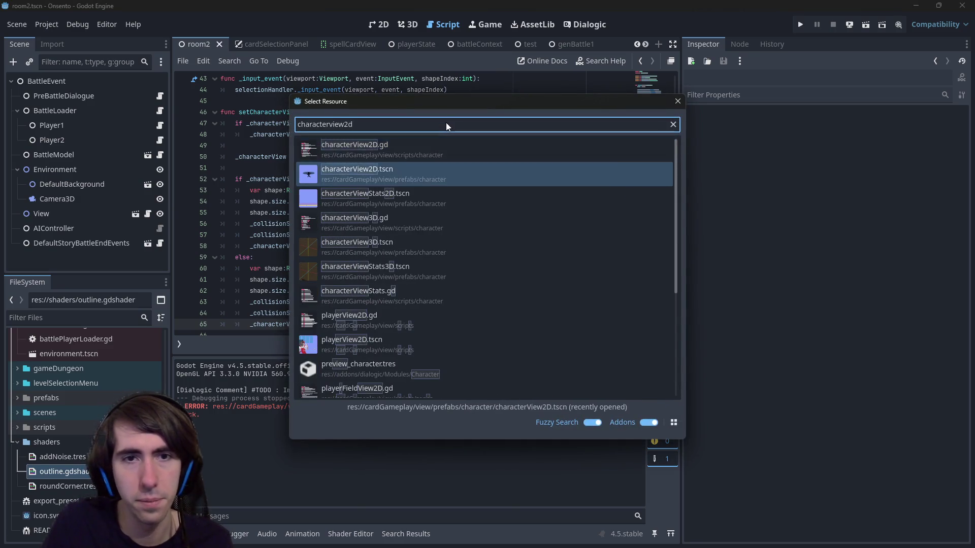
pyautogui.press('Return')
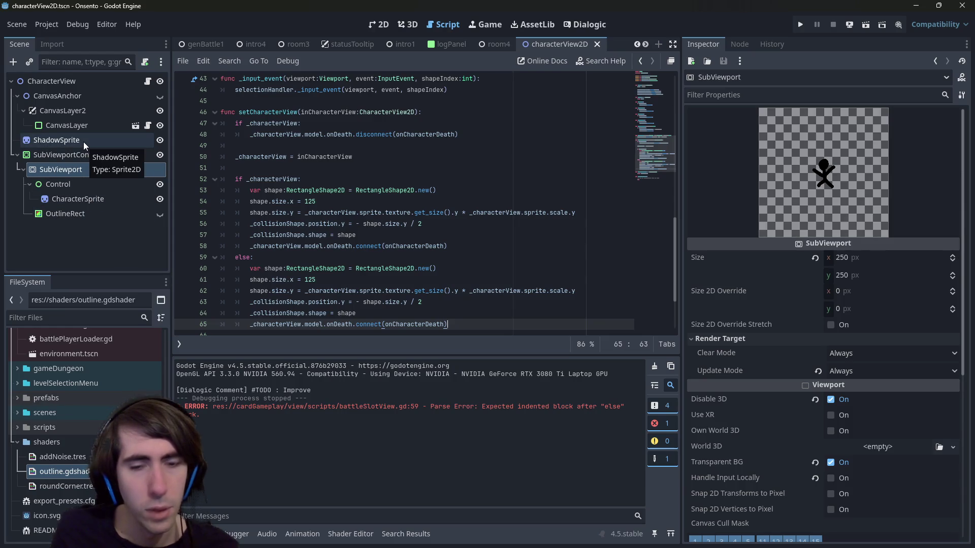
# Step: Open battleSlotView.tscn and inspect its CollisionShape2D's 125 × 300 rectangle shape
pyautogui.hotkey('shift', 'alt', 'o')
pyautogui.write('battleslotview')
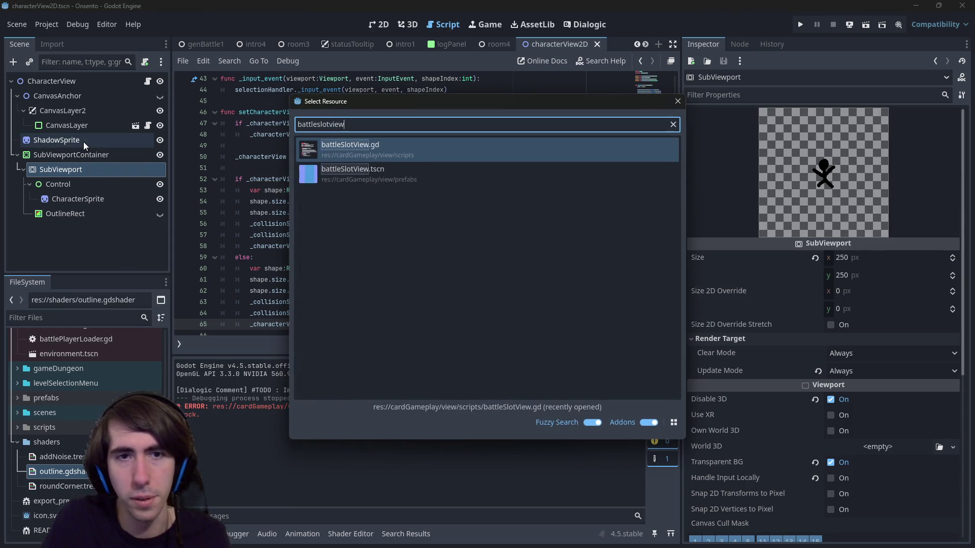
pyautogui.press('Down')
pyautogui.press('Return')
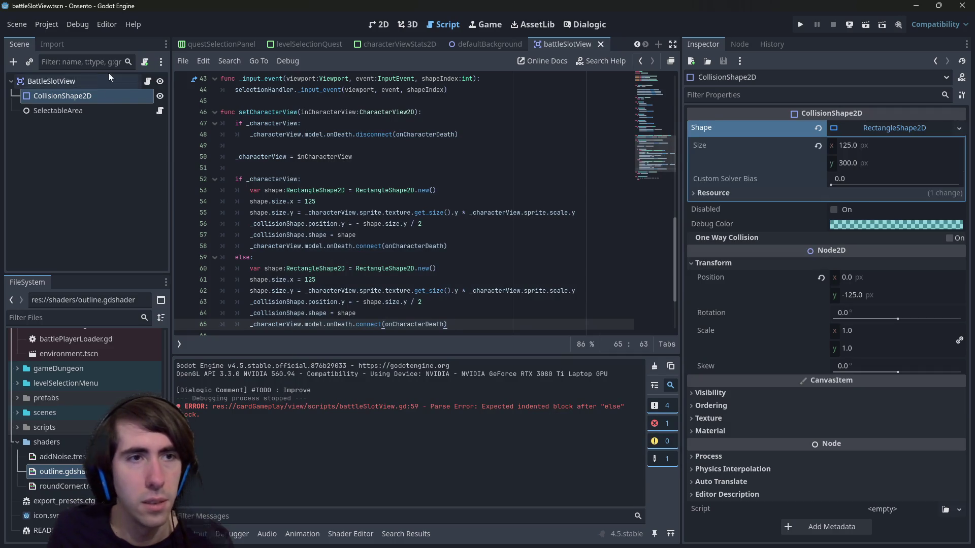
pyautogui.click(110, 75)
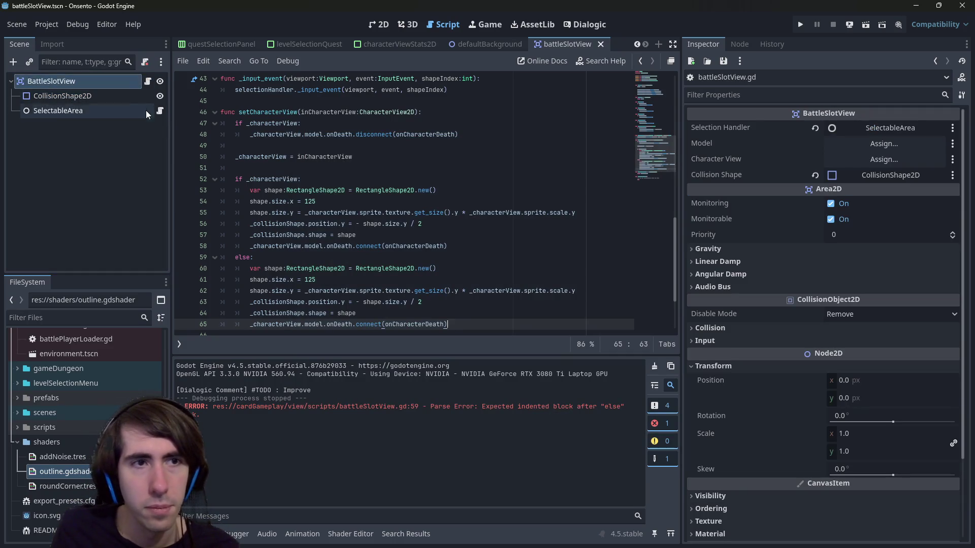
pyautogui.click(133, 96)
pyautogui.scroll(-2, 418, 270)
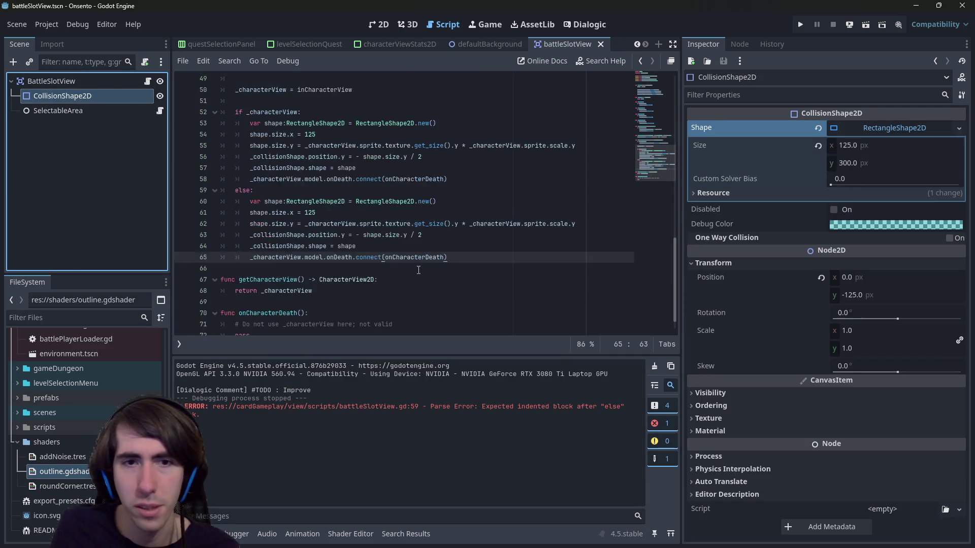
# Step: Keep the else branch's shape.size.x at 125, replace size.y's sprite expression with 250, and save
pyautogui.moveTo(400, 258)
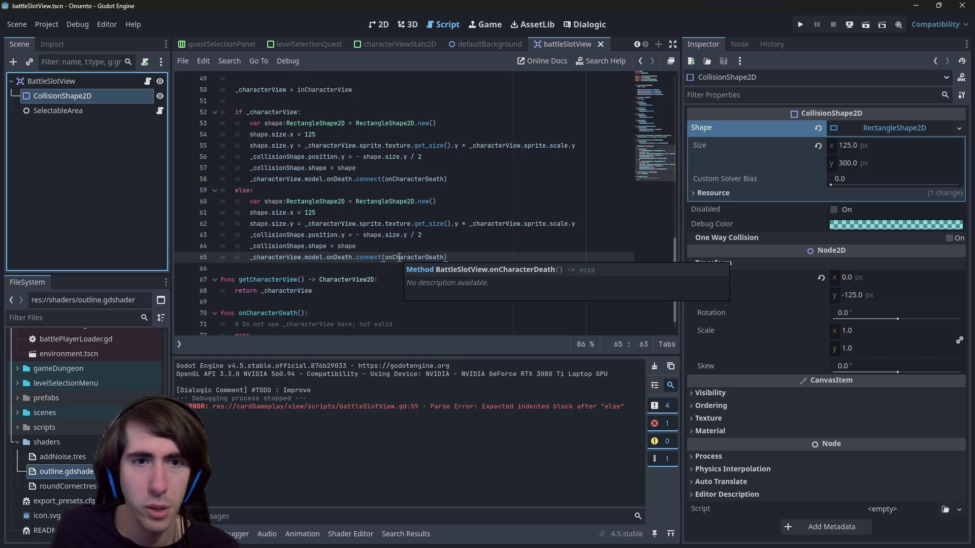
pyautogui.doubleClick(314, 211)
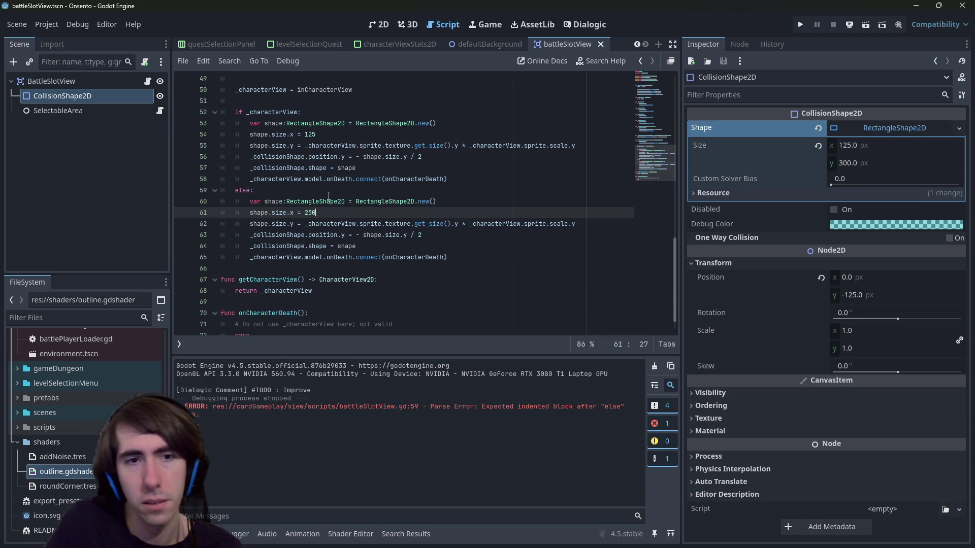
pyautogui.hotkey('ctrl', 'z')
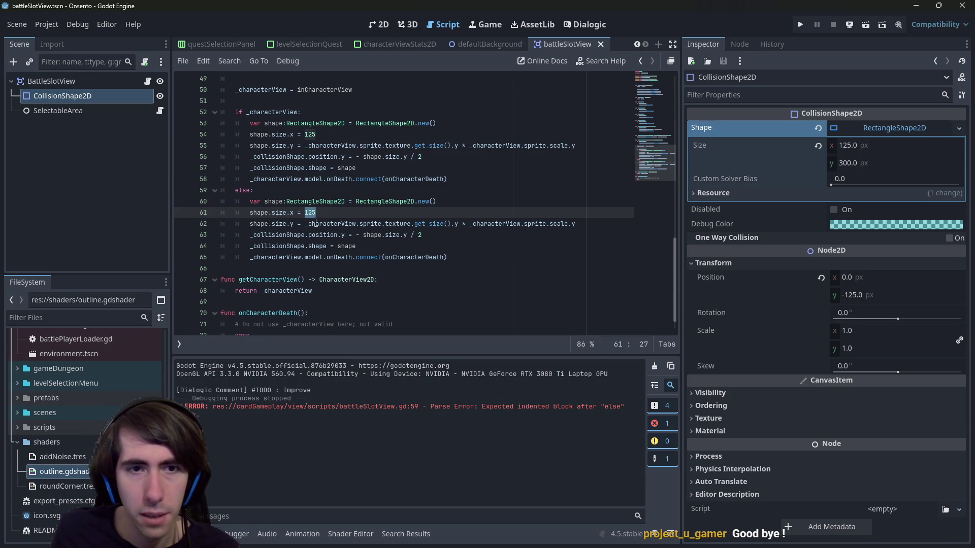
pyautogui.moveTo(305, 224); pyautogui.dragTo(582, 224)
pyautogui.write('250')
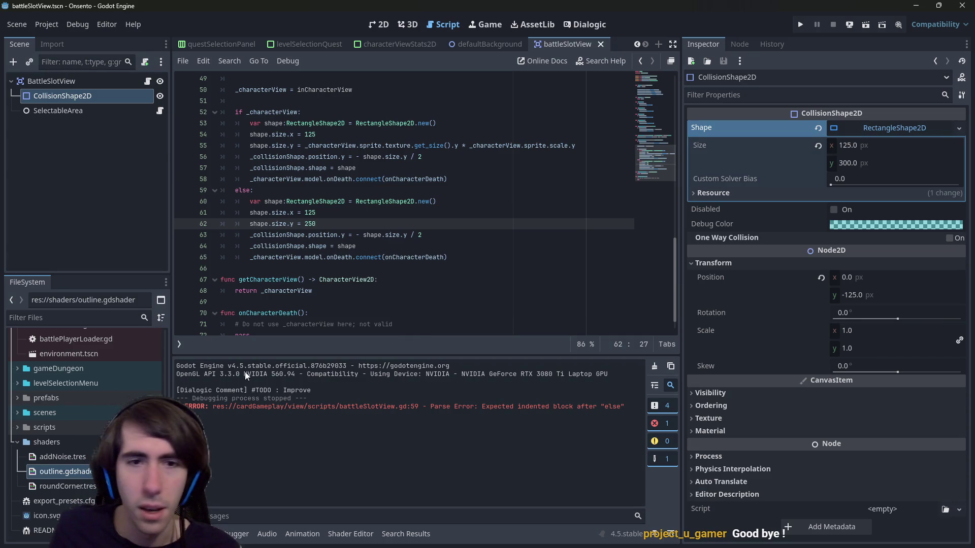
pyautogui.moveTo(316, 260)
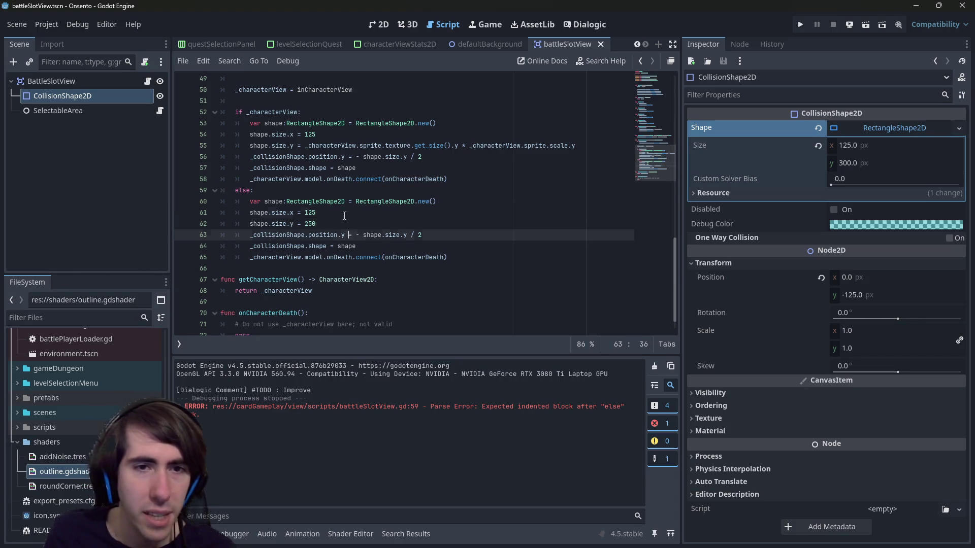
pyautogui.moveTo(422, 235); pyautogui.dragTo(168, 230)
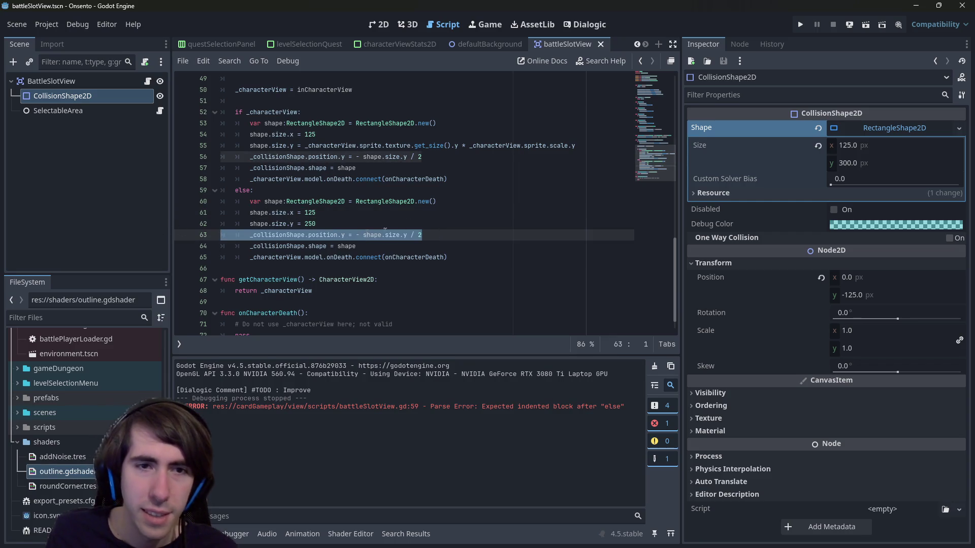
pyautogui.hotkey('ctrl', 's')
pyautogui.click(385, 246)
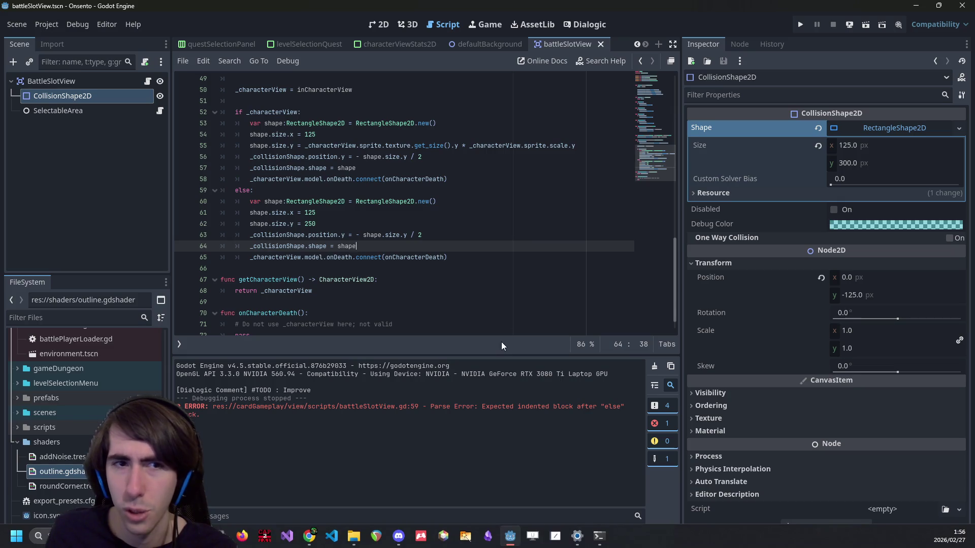
pyautogui.doubleClick(372, 235)
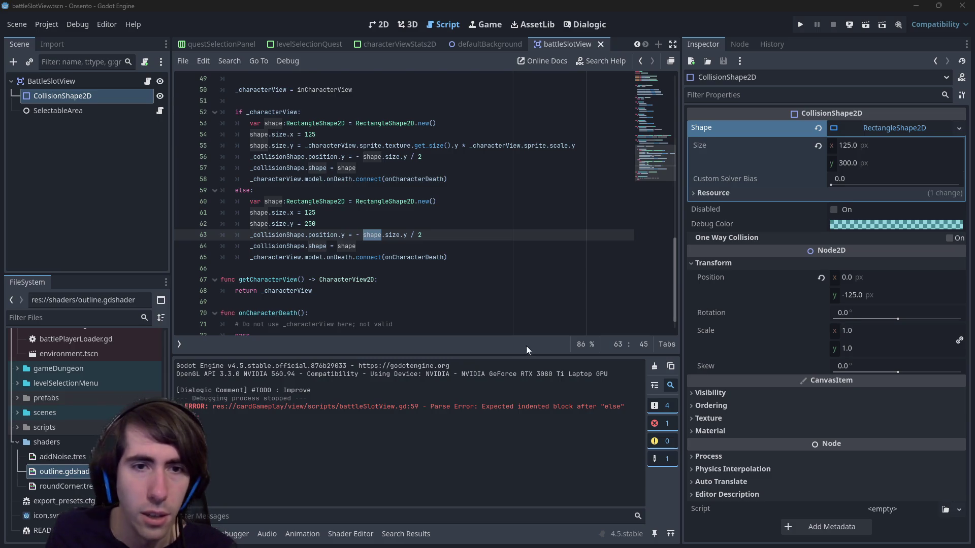
# Step: Save the script, then replace the terminal's partial commit command with git status
pyautogui.hotkey('ctrl', 's')
pyautogui.click(378, 279)
pyautogui.hotkey('alt', 'Tab')
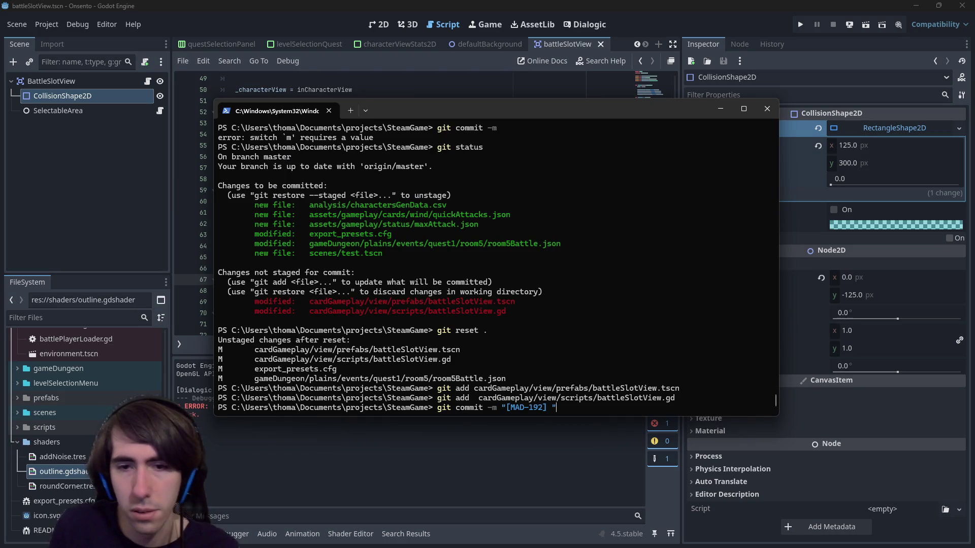
pyautogui.press('BackSpace')
pyautogui.press('BackSpace')
pyautogui.press('BackSpace')
pyautogui.write('status')
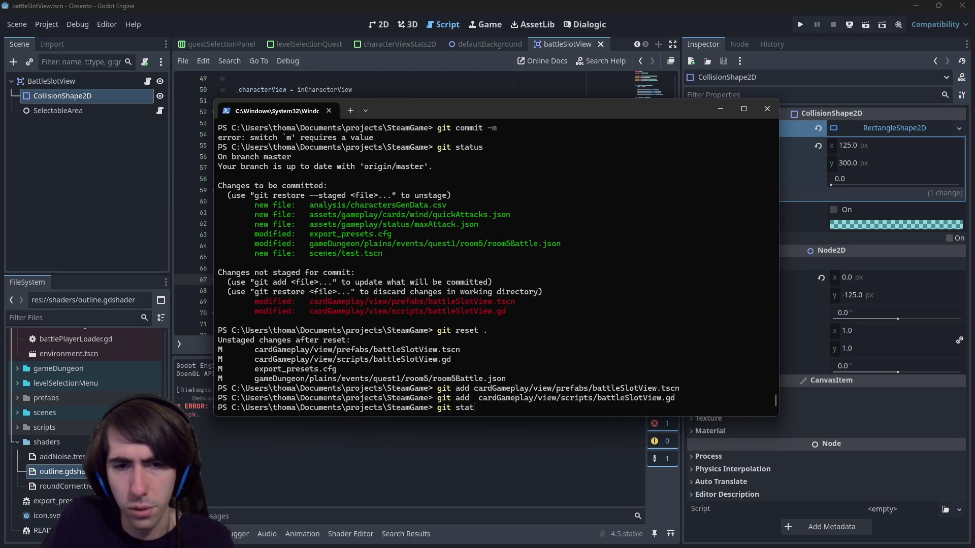